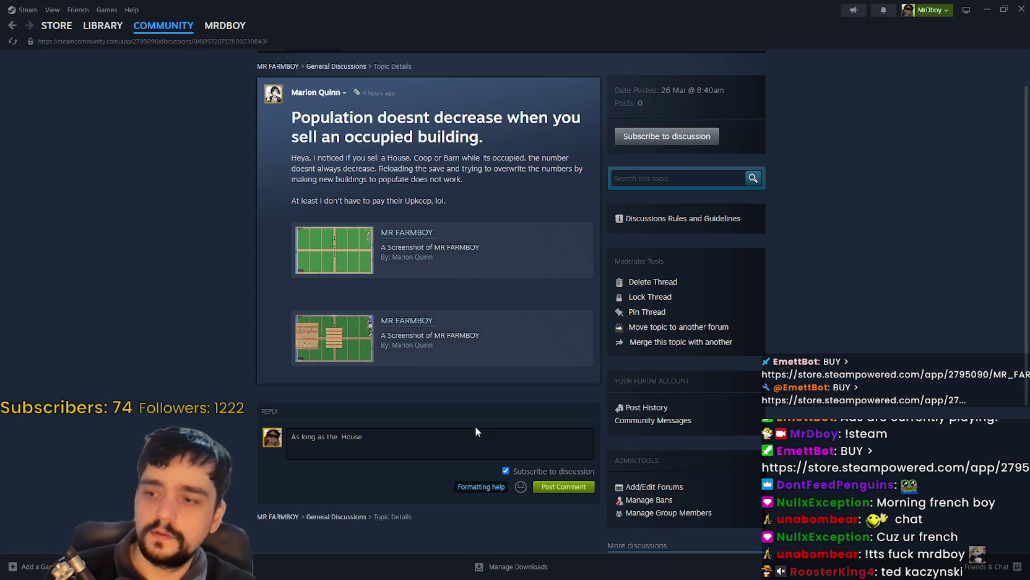
Replace the draft with a reply: just a visual bug, shouldn't affect the game, I'll look into it
key("ctrl+a")
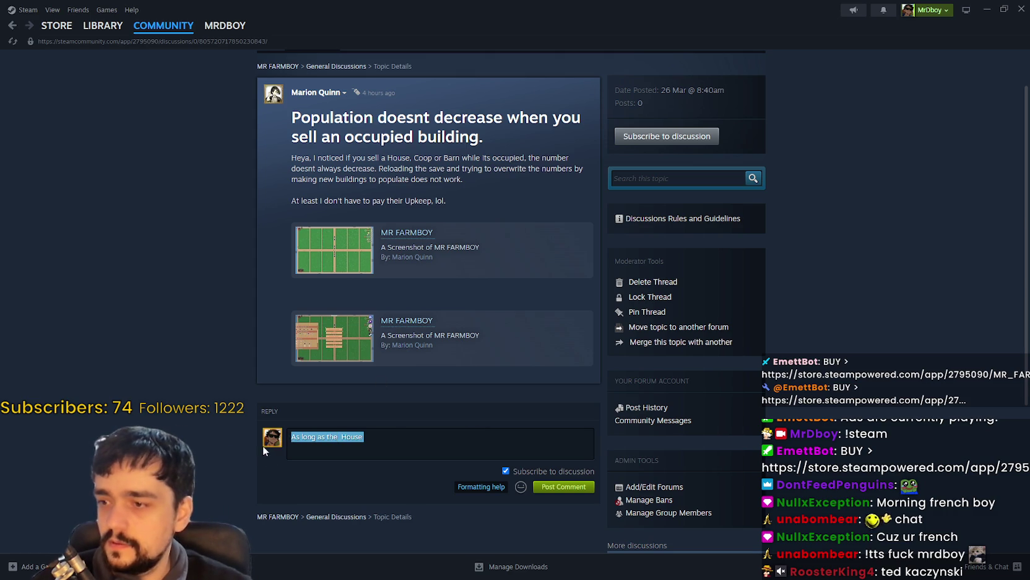
key("BackSpace")
left_click(438, 415)
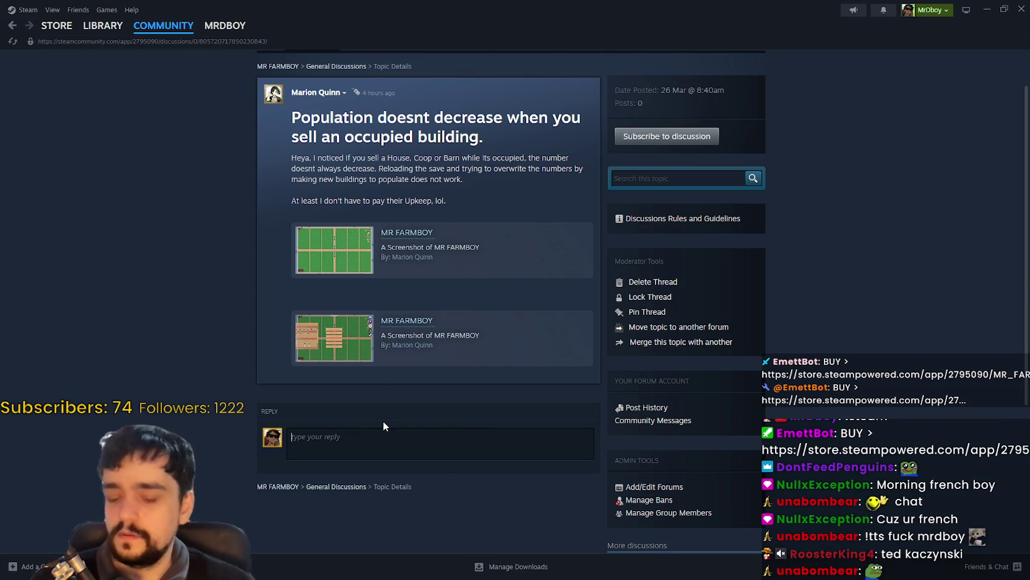
left_click(383, 422)
type("I think its just a visual b")
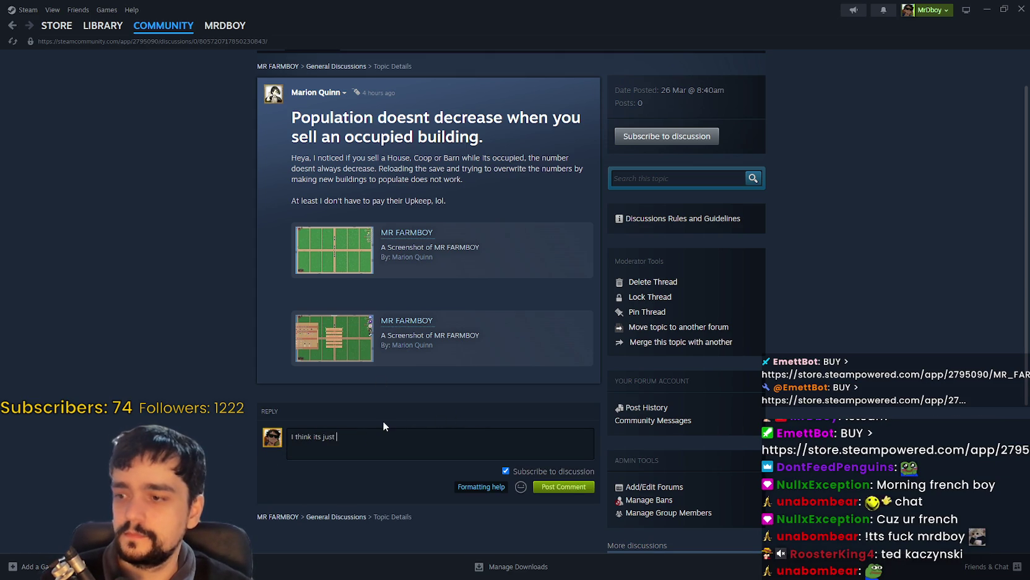
type("ug and not")
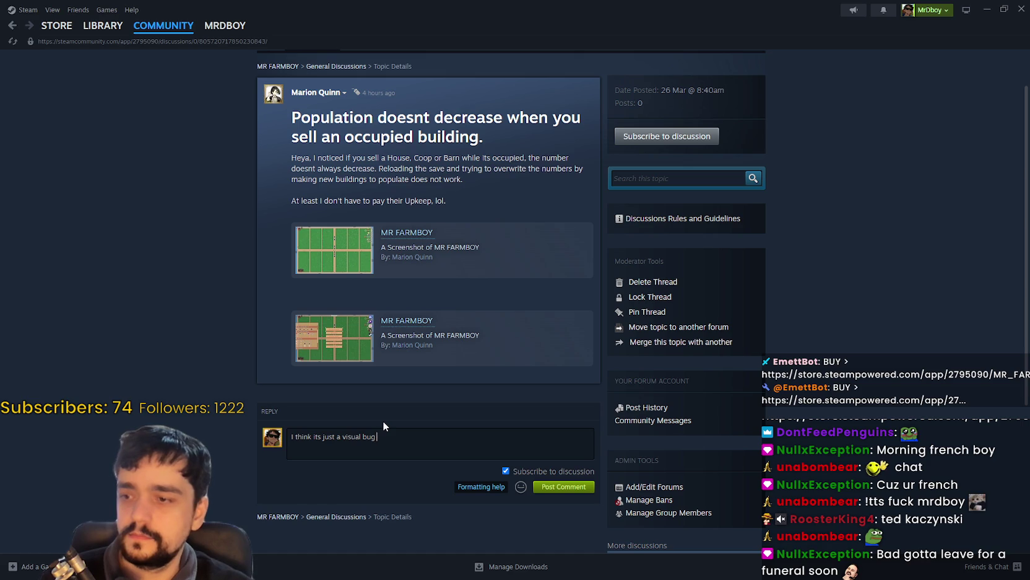
key("BackSpace")
key("BackSpace")
key("BackSpace")
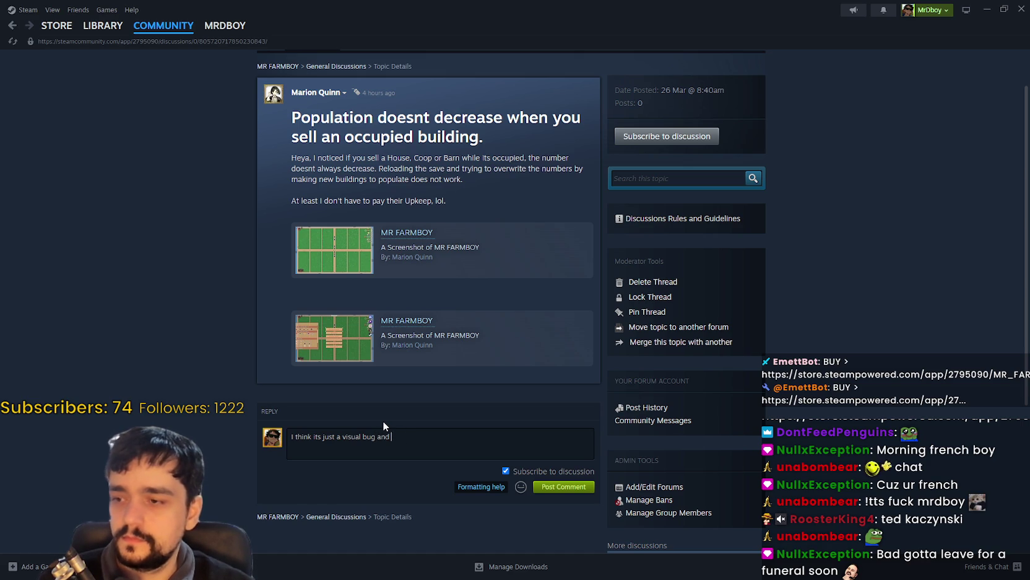
type("shoul")
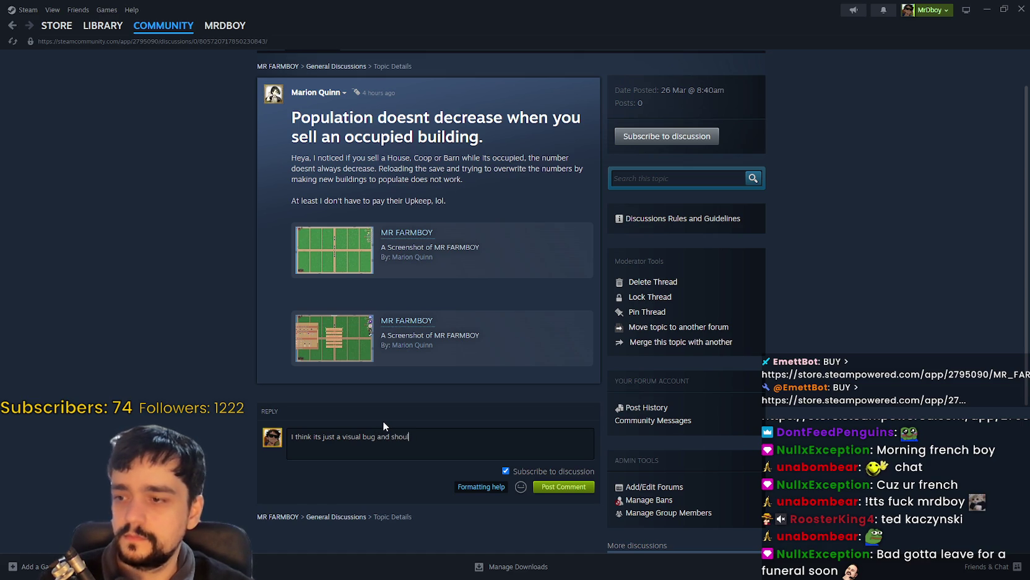
type("d not affect the ")
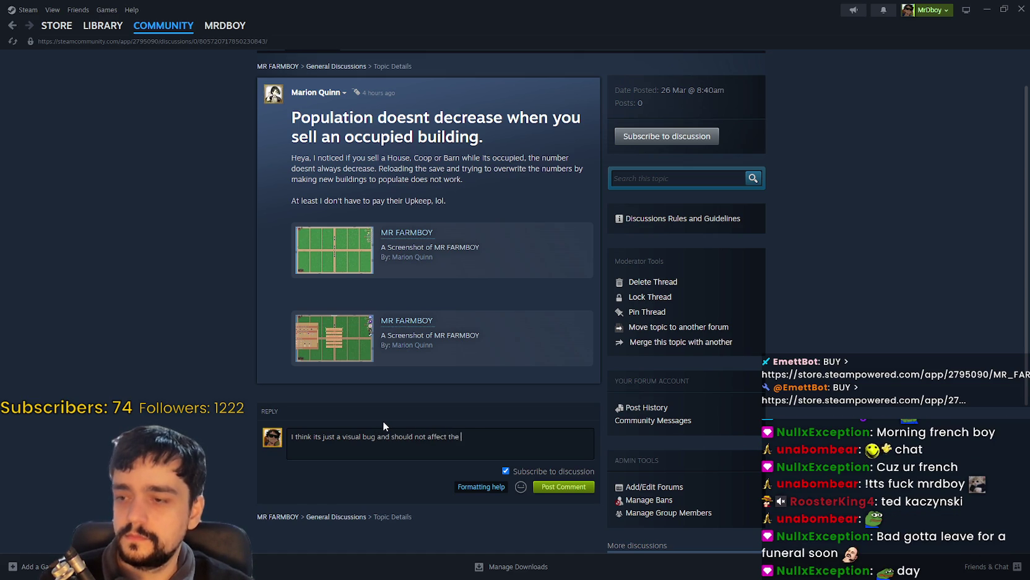
type("game itself")
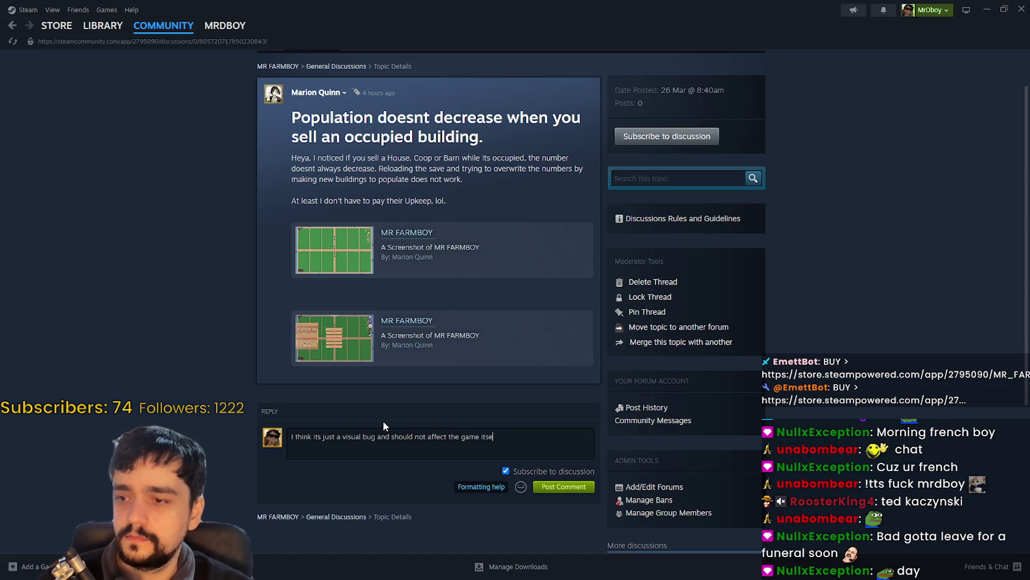
key("BackSpace")
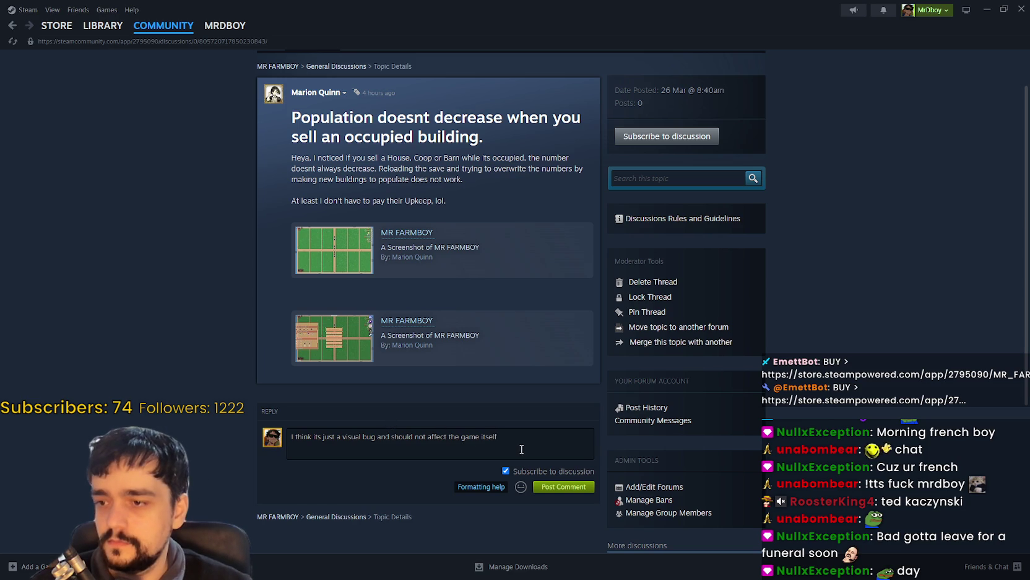
type("elf")
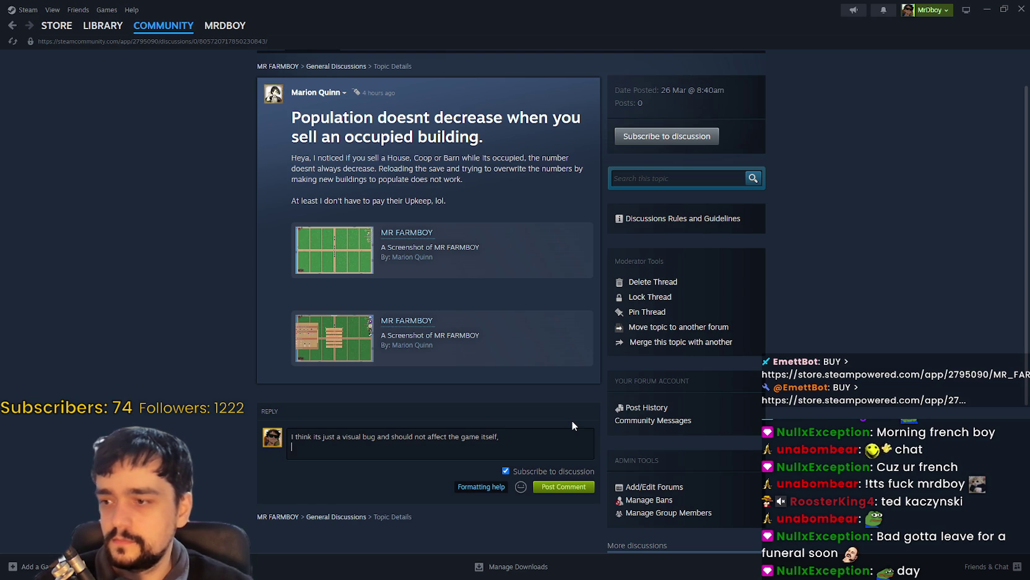
type("I will look into it!")
Add the :steamhappy: emoticon, post the comment, and return to the discussions list
left_click(521, 486)
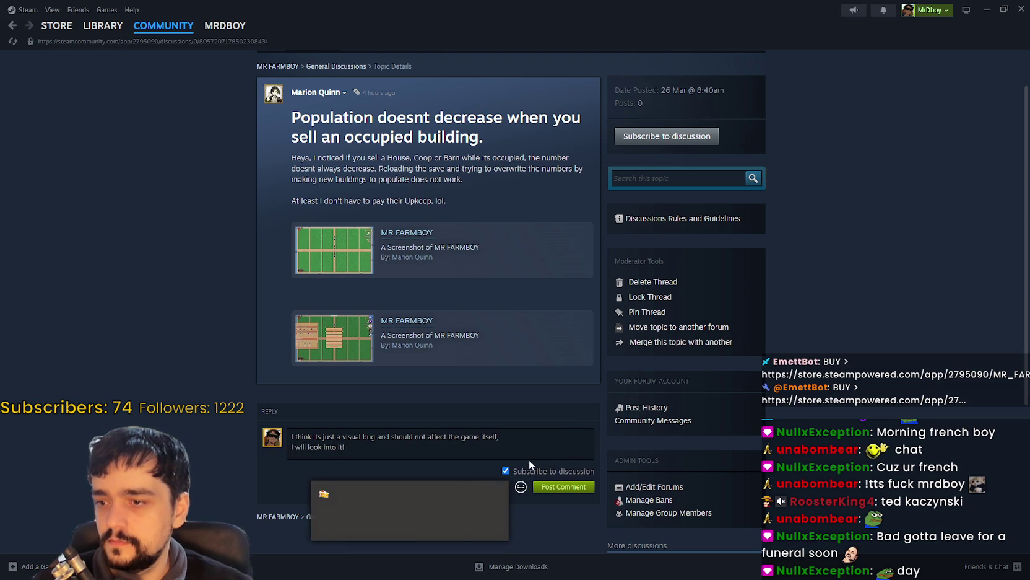
key("Escape")
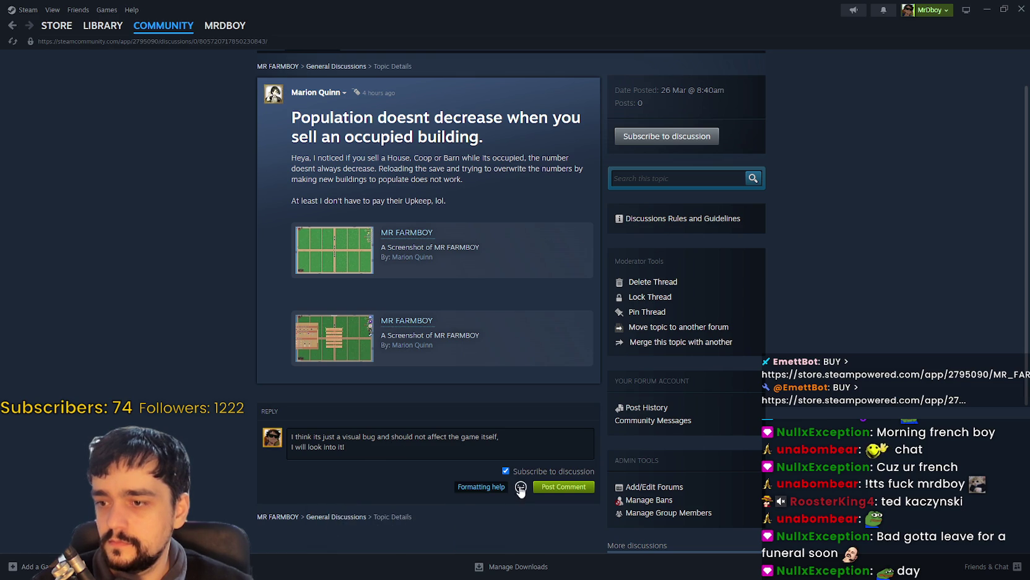
left_click(521, 486)
left_click(324, 527)
left_click(564, 486)
left_click(13, 26)
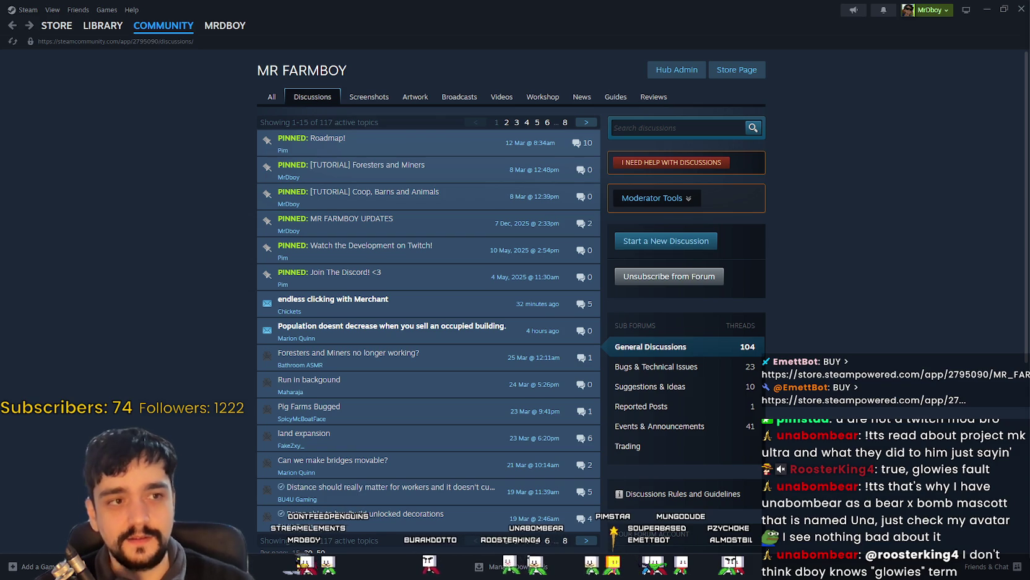
scroll(830, 340, "down", 2)
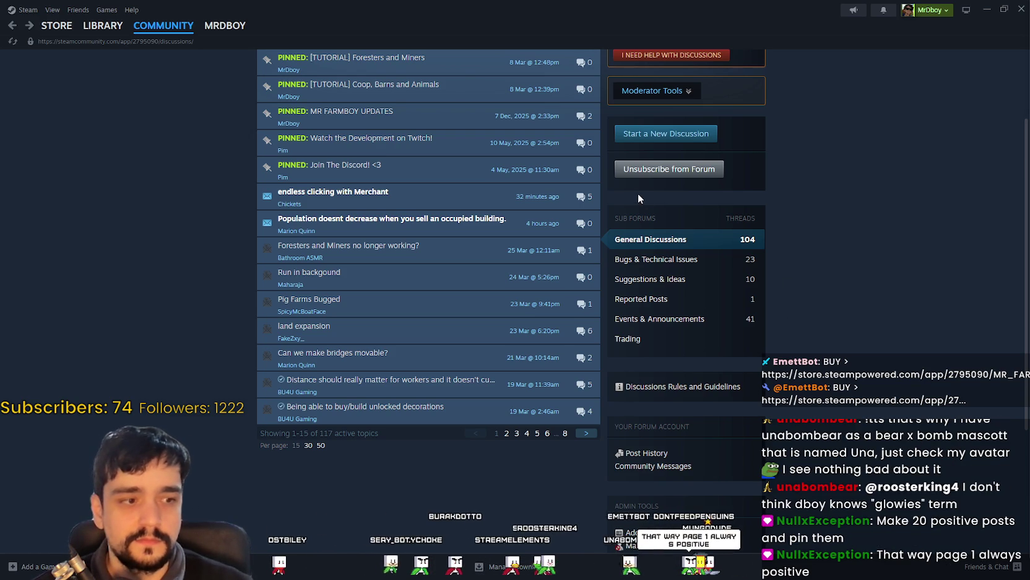
scroll(789, 347, "up", 2)
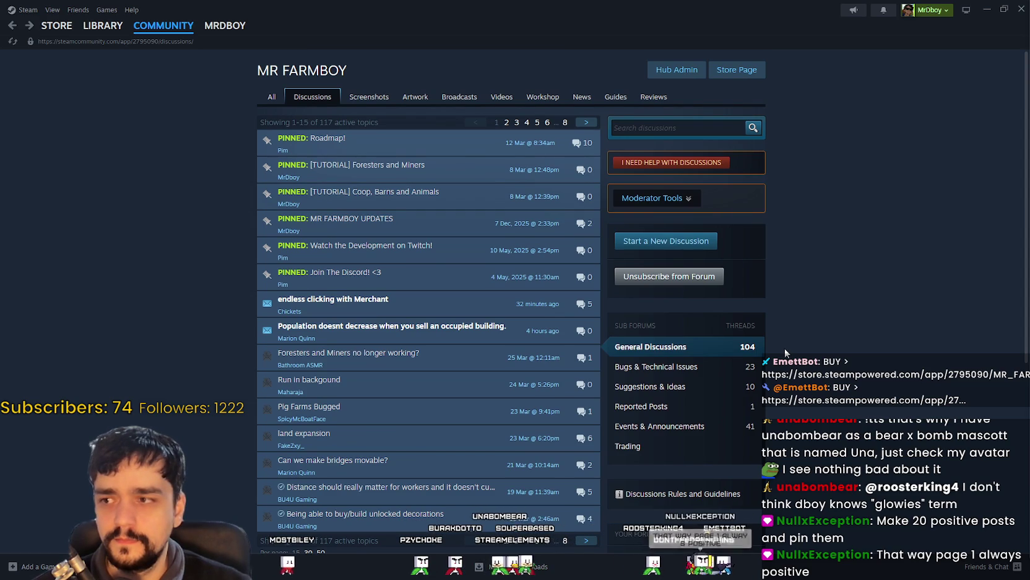
left_click(654, 96)
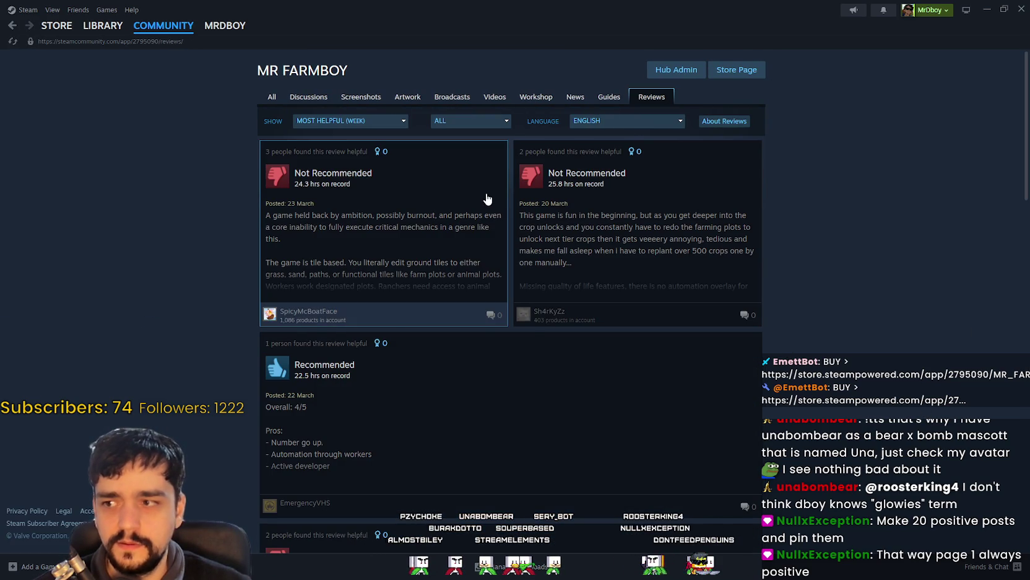
Visit the MR FARMBOY store page, then return through the Community Hub to its Reviews tab
left_click(735, 71)
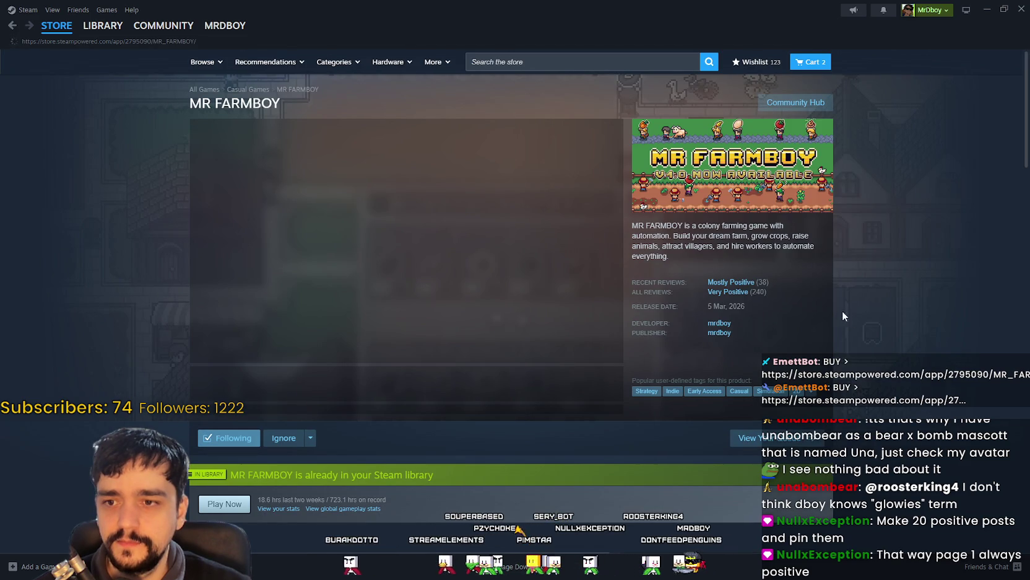
mouse_move(742, 288)
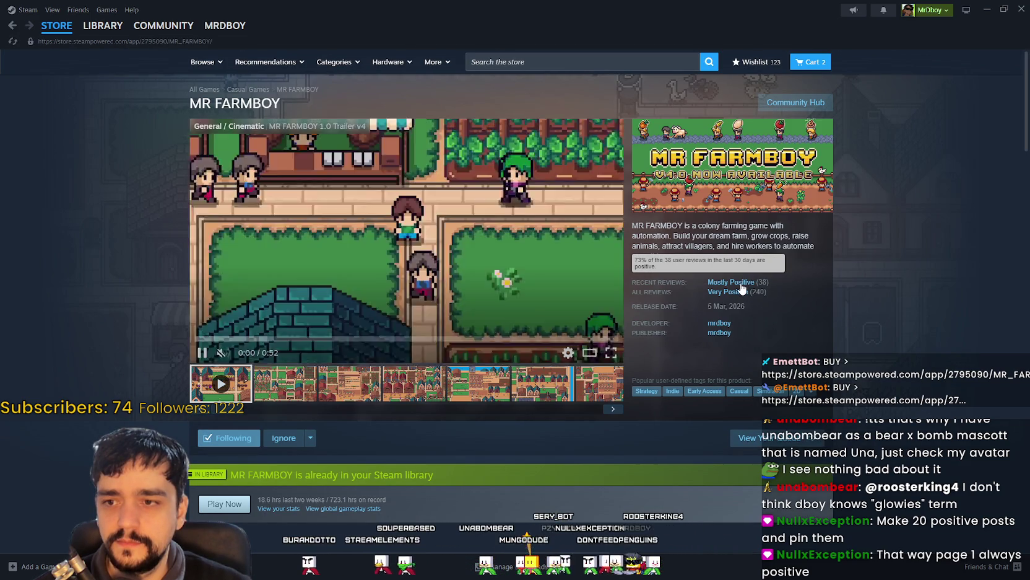
left_click(796, 102)
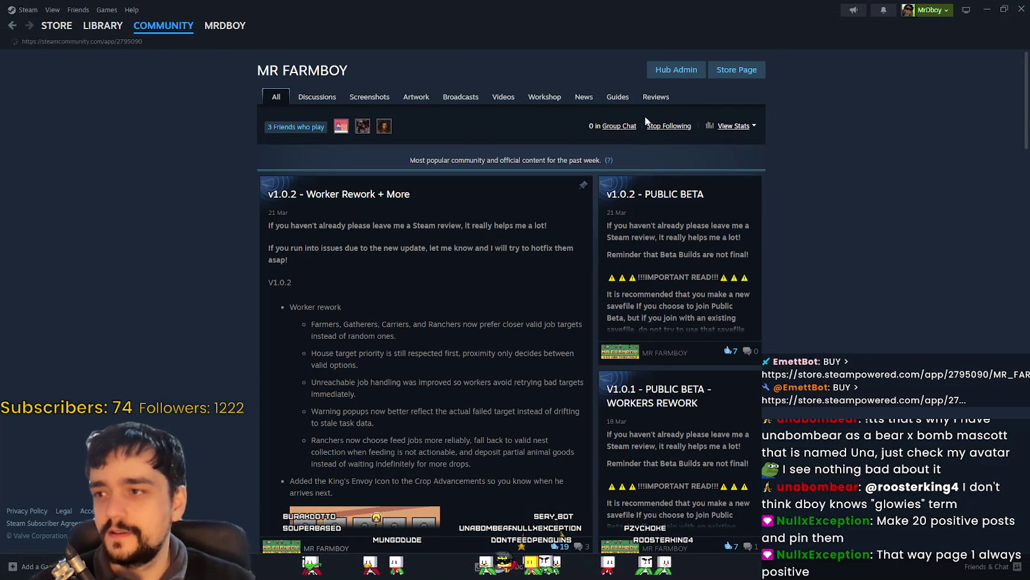
left_click(656, 99)
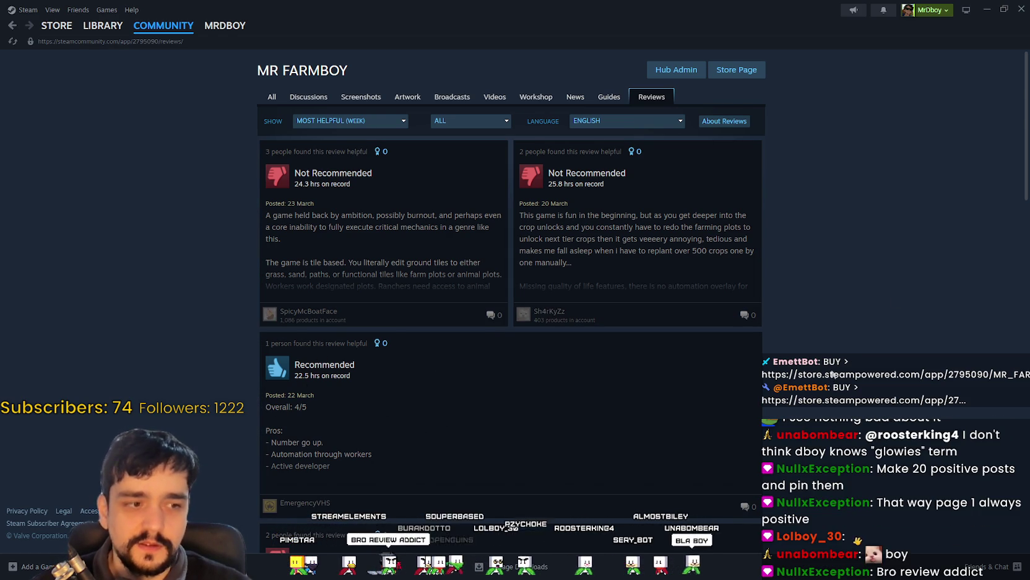
Filter reviews to All Languages and sort them by Most Recent
left_click(615, 126)
left_click(614, 131)
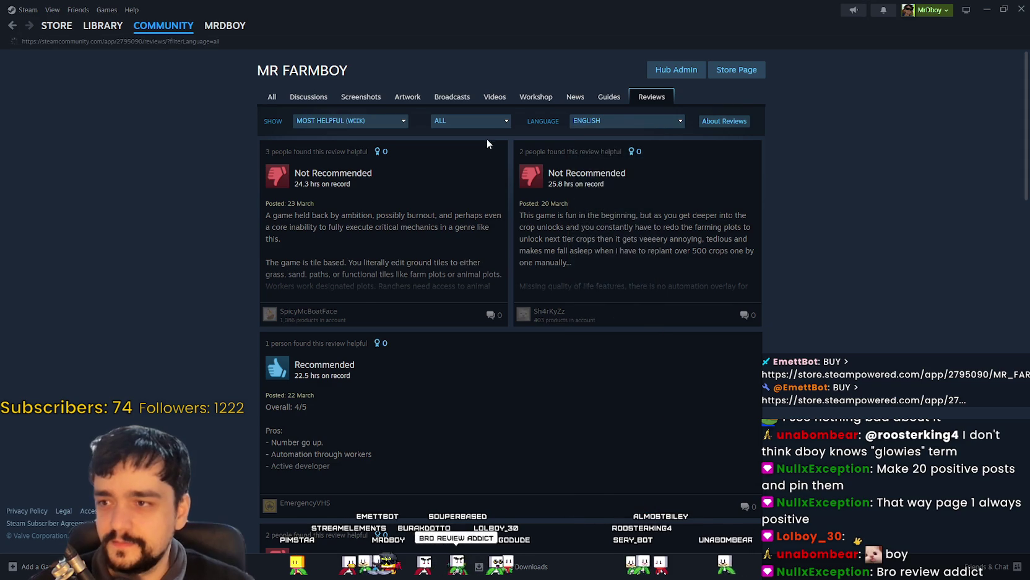
left_click(334, 121)
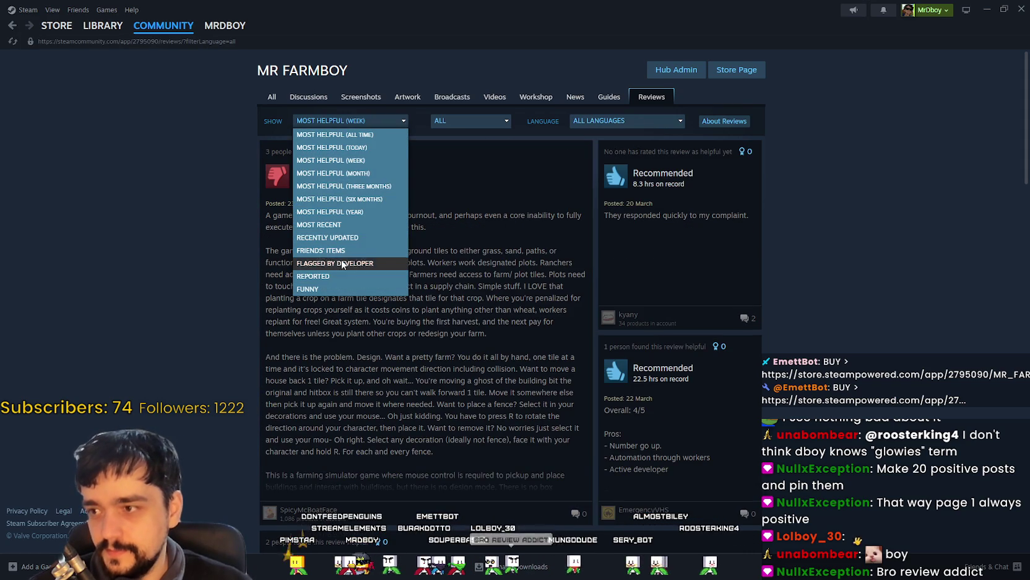
left_click(332, 226)
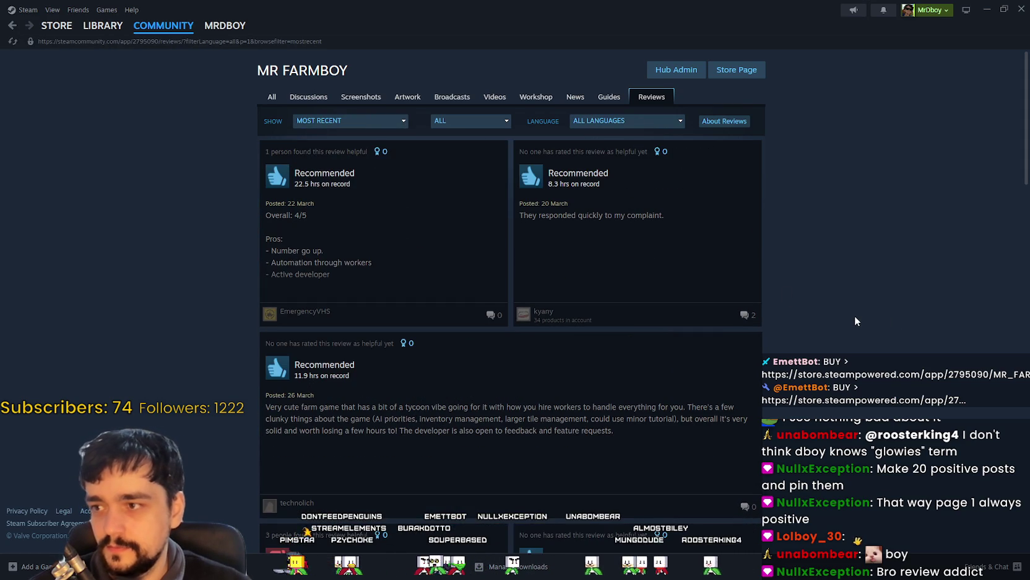
scroll(856, 317, "down", 3)
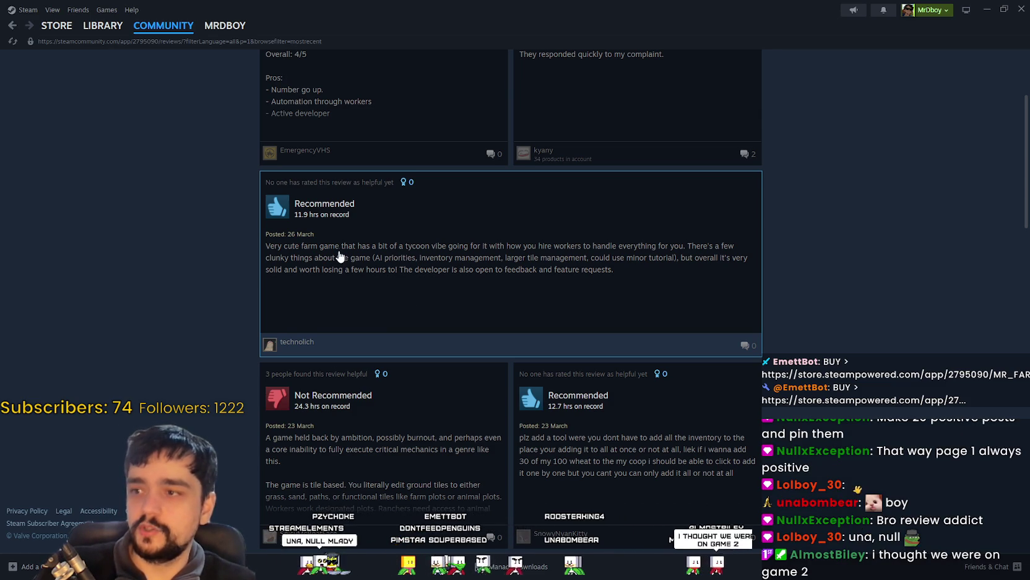
scroll(337, 260, "up", 1)
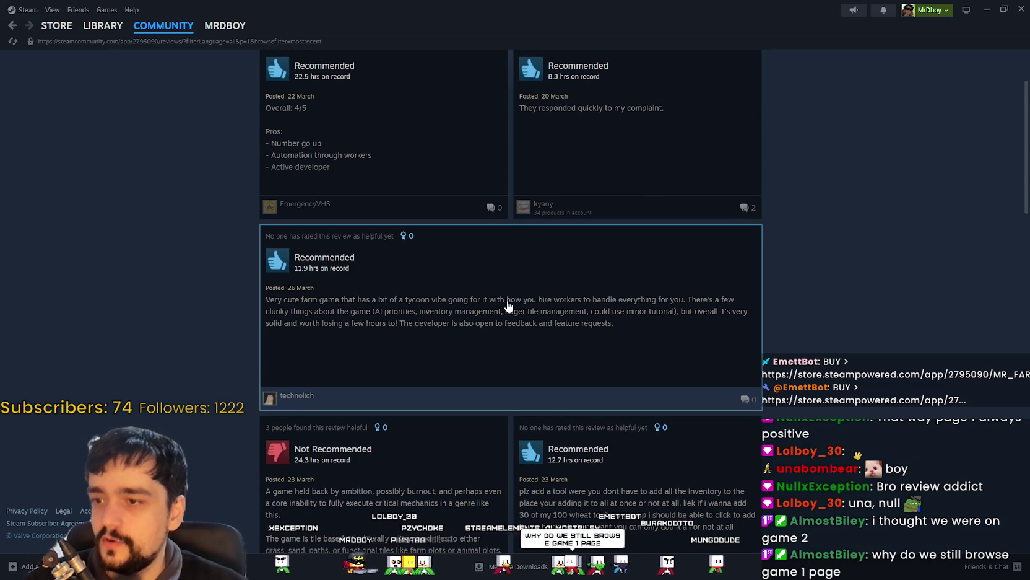
left_click(510, 302)
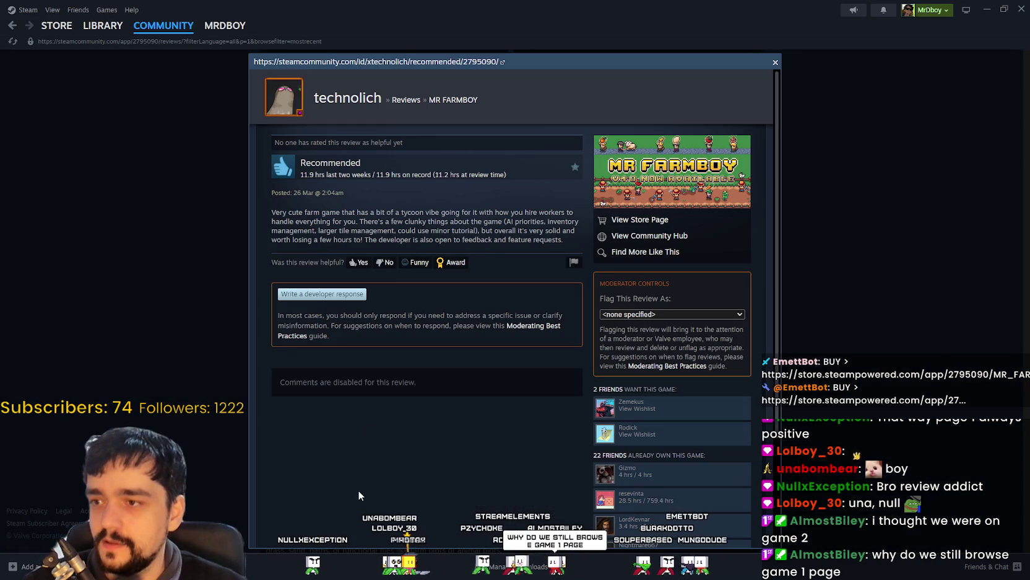
Close the review, view and close the 'responded quickly' review, then dismiss the right-click menu
left_click(177, 338)
scroll(310, 216, "up", 2)
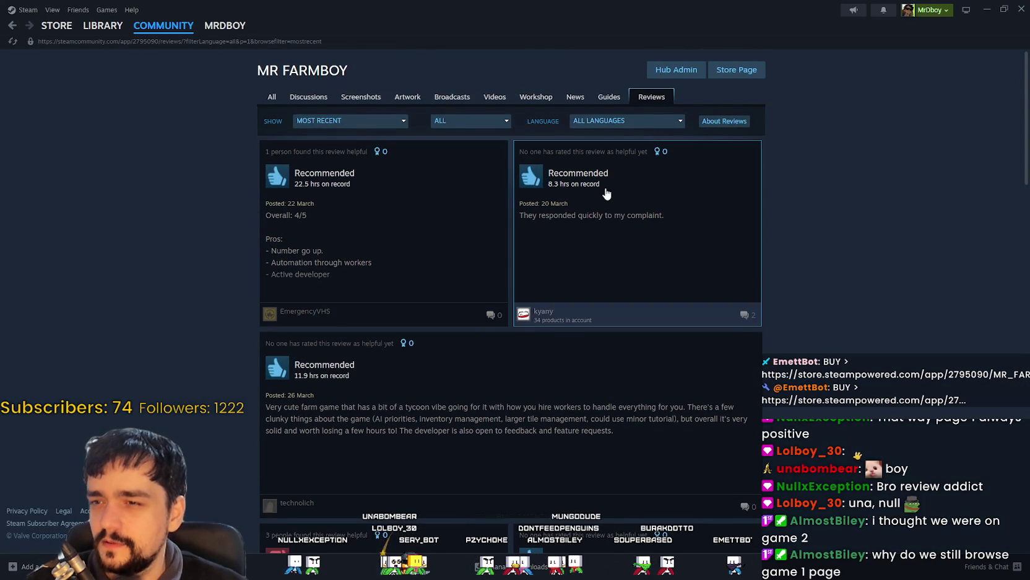
left_click(674, 278)
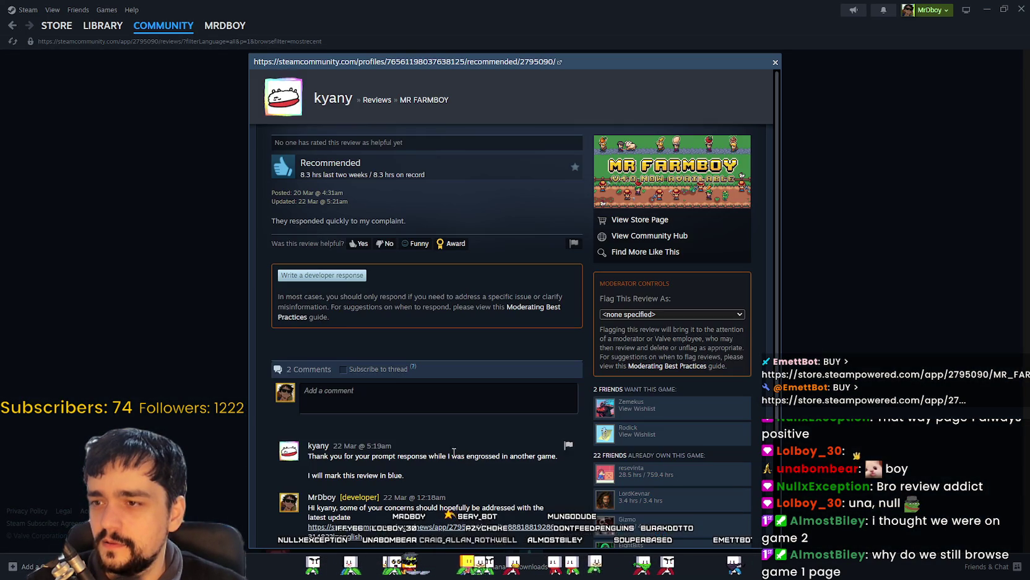
left_click(849, 300)
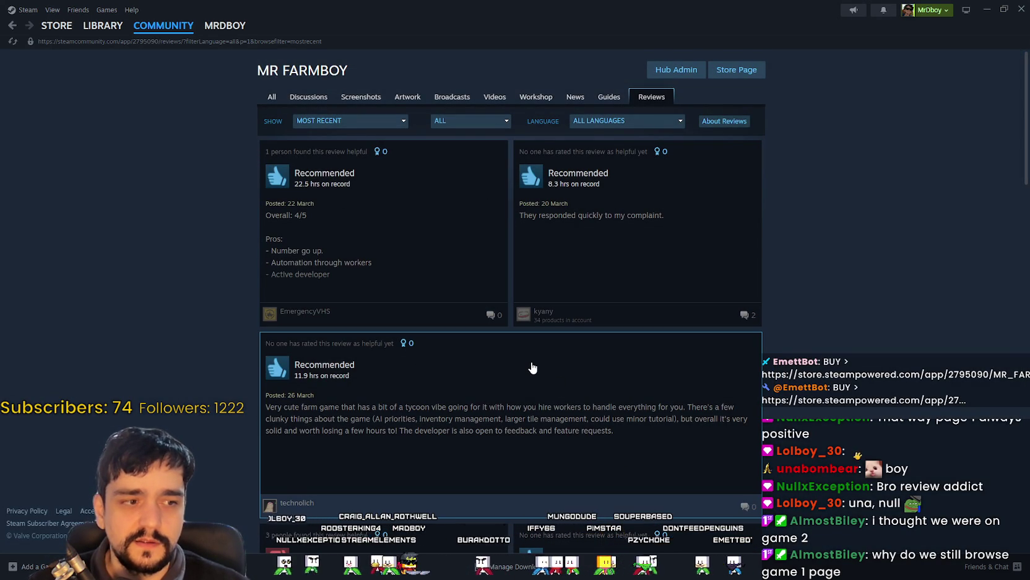
right_click(843, 248)
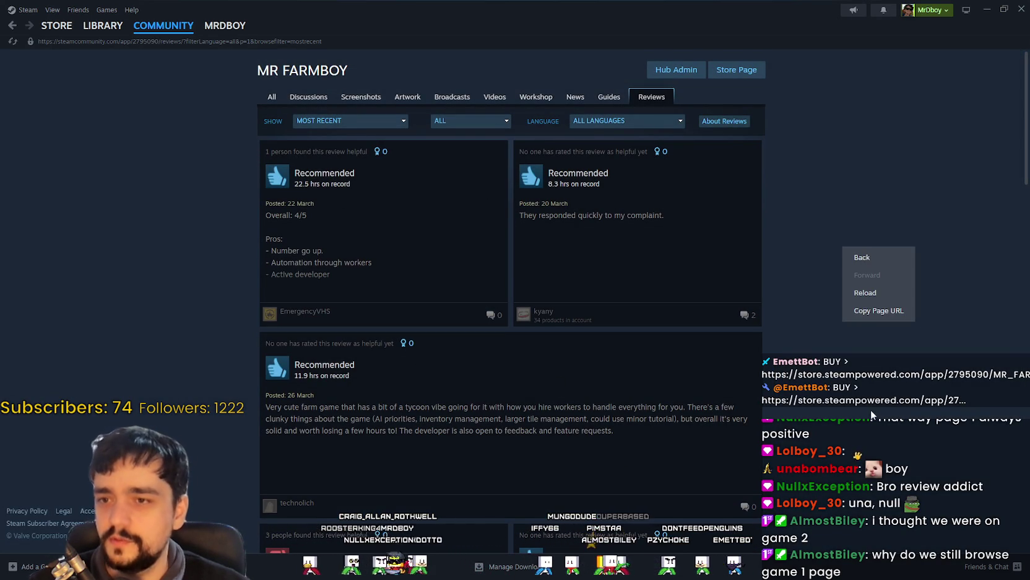
left_click(867, 306)
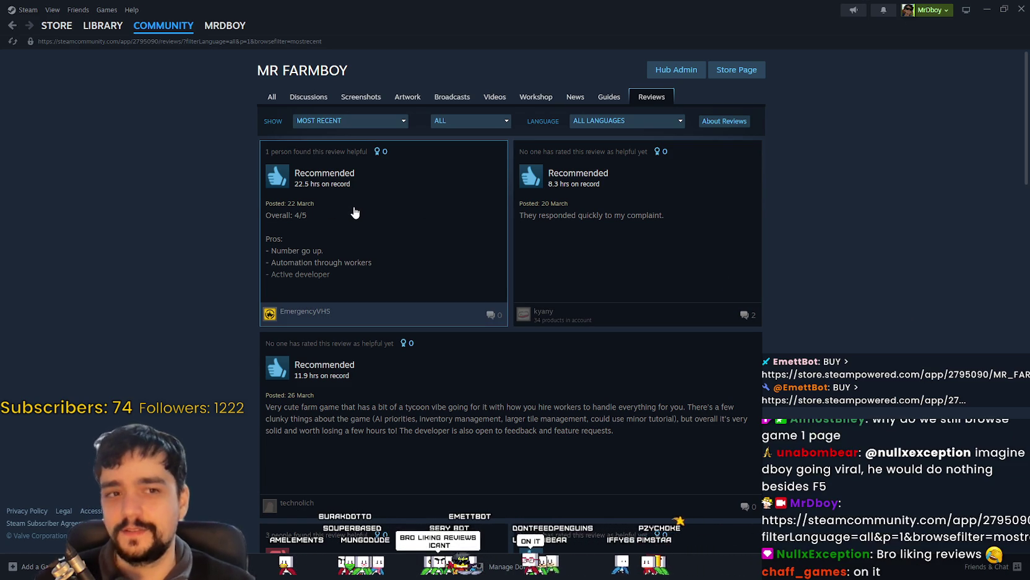
Scroll up and down through the newest MR FARMBOY reviews
scroll(891, 326, "down", 3)
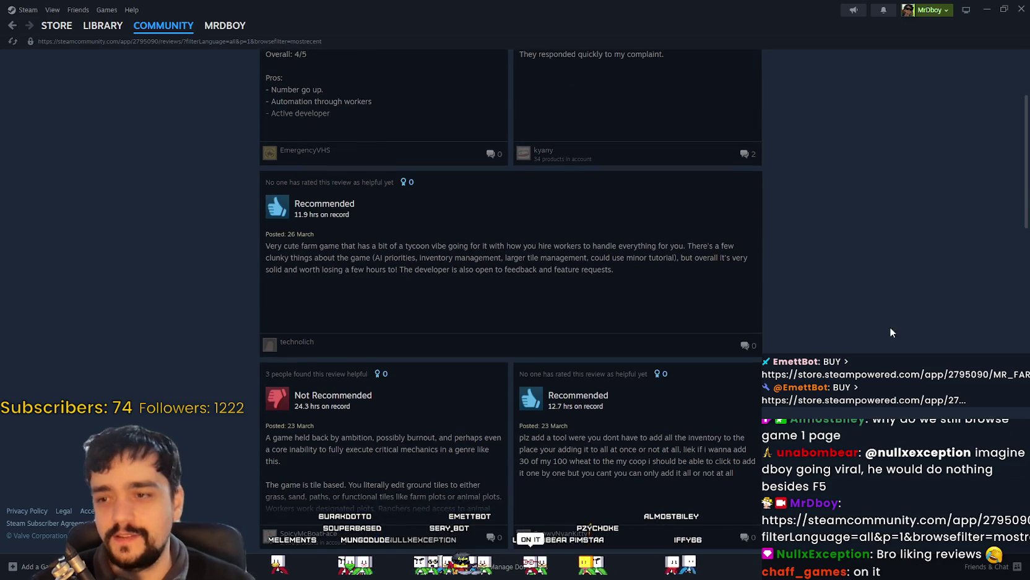
scroll(877, 333, "up", 3)
scroll(866, 306, "down", 3)
scroll(846, 333, "up", 3)
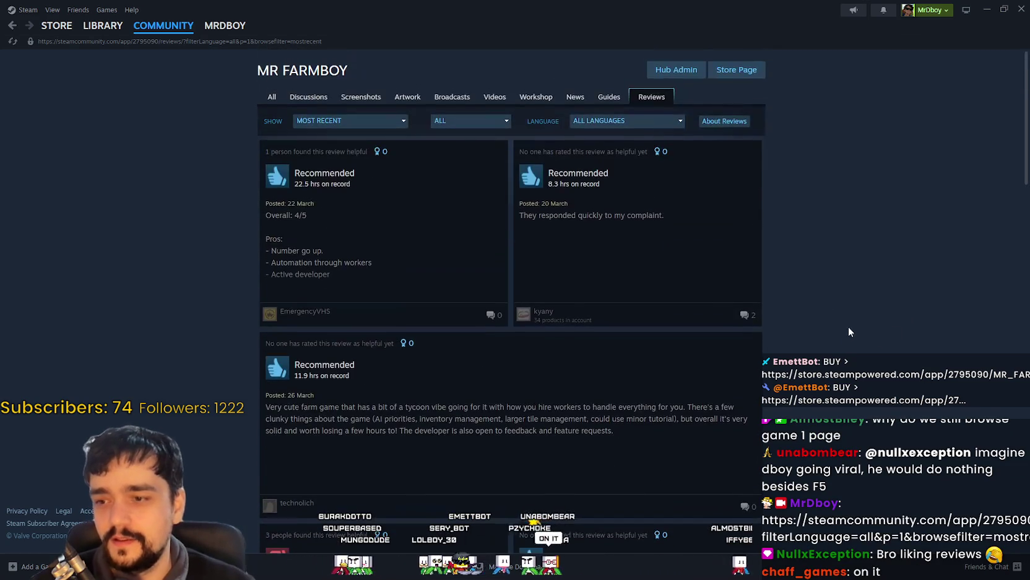
scroll(799, 275, "down", 3)
scroll(796, 283, "down", 3)
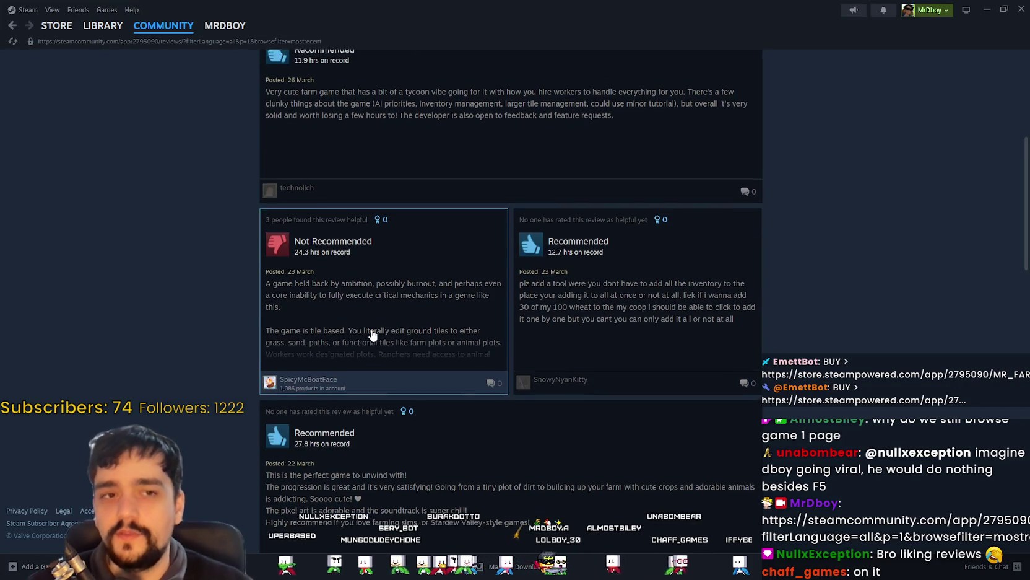
scroll(369, 347, "up", 3)
scroll(370, 371, "down", 2)
scroll(384, 371, "up", 5)
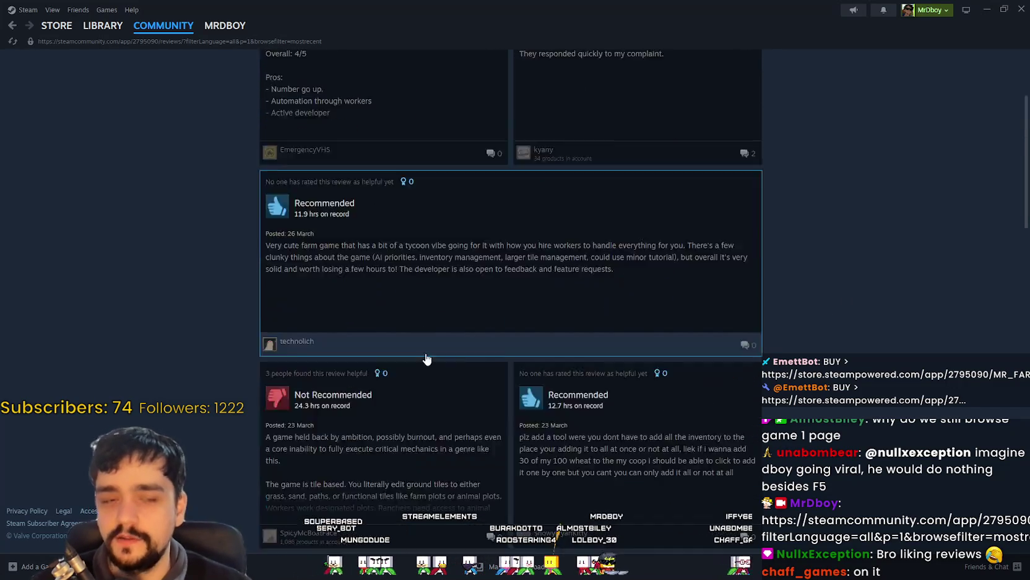
scroll(574, 425, "down", 3)
scroll(834, 312, "down", 5)
scroll(832, 341, "up", 4)
scroll(836, 310, "up", 3)
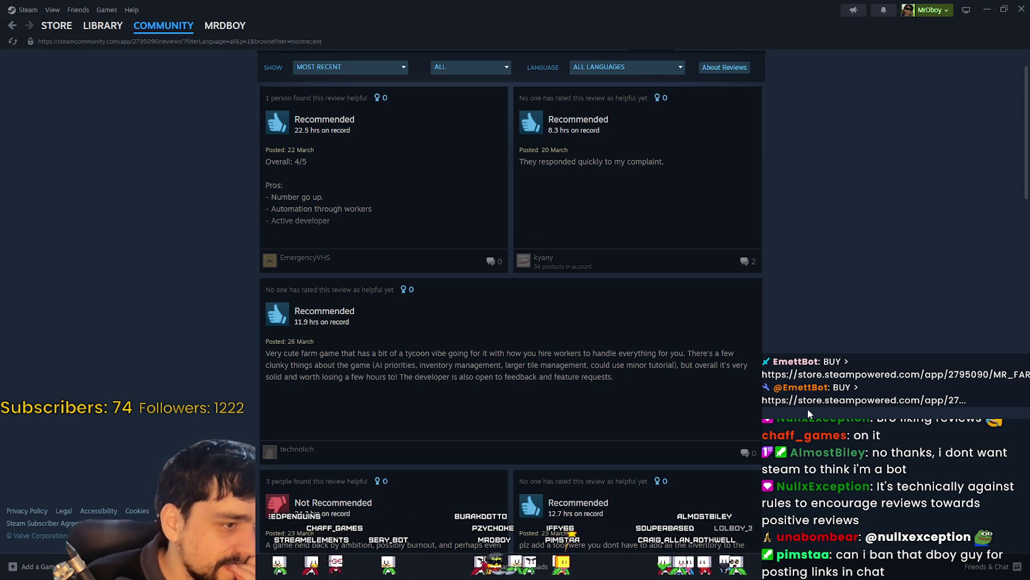
scroll(703, 409, "up", 1)
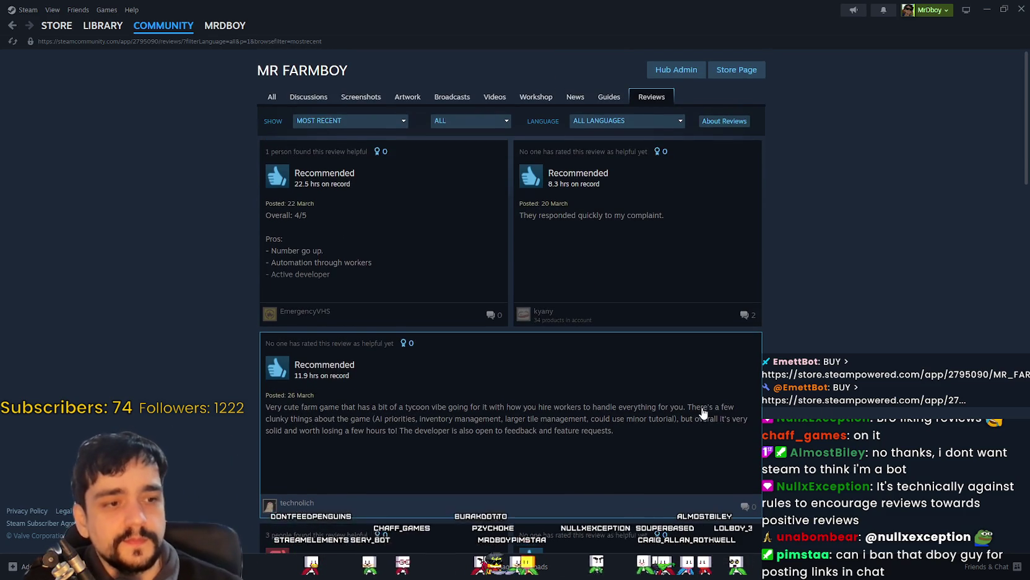
Open the MR FARMBOY store page, glance at the developer's X profile, then return to Steam
left_click(736, 70)
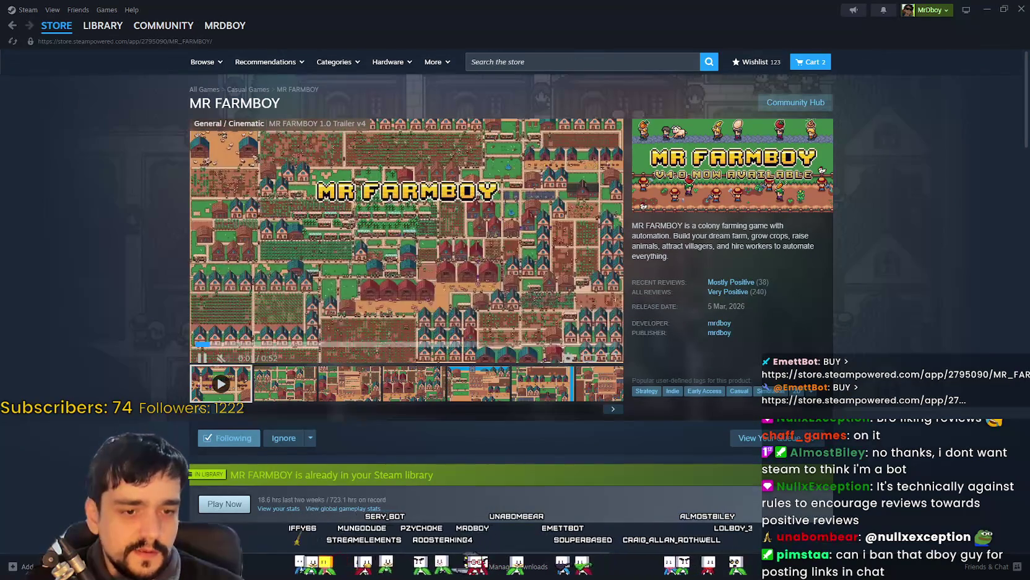
key("alt+Tab")
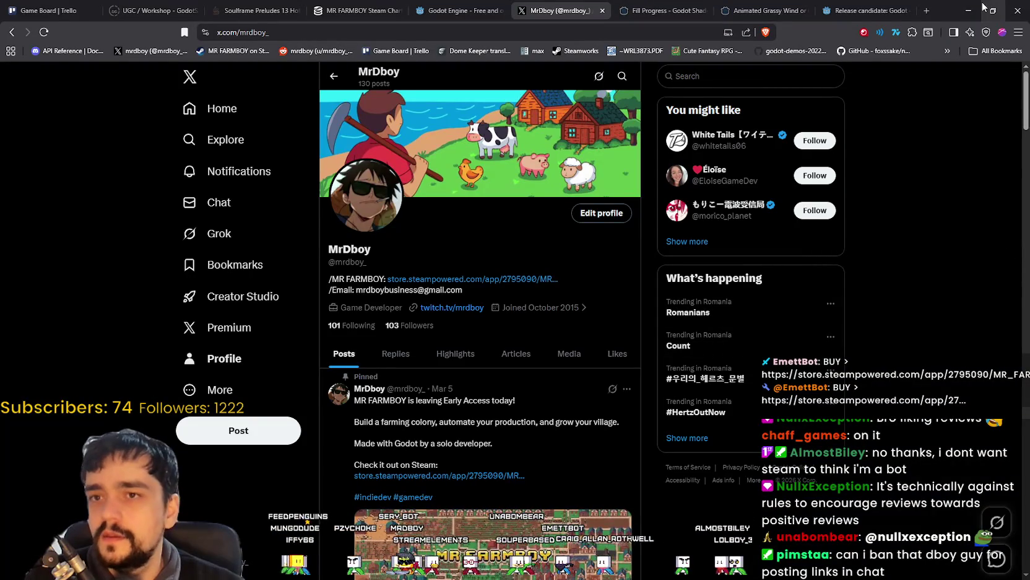
left_click(969, 10)
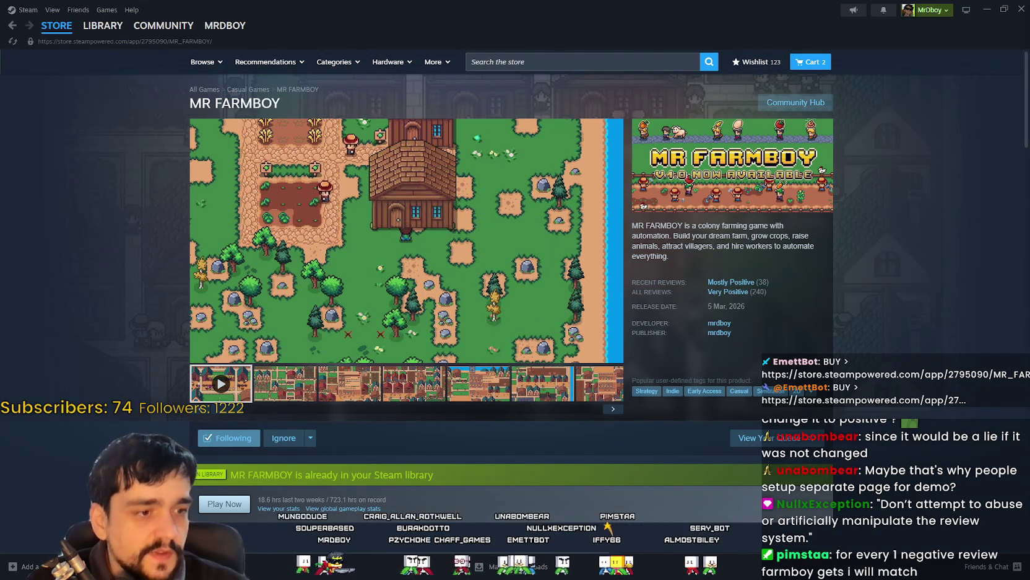
Scroll the MR FARMBOY store page down and back up, then switch to the Godot editor
scroll(244, 413, "down", 6)
scroll(244, 414, "down", 10)
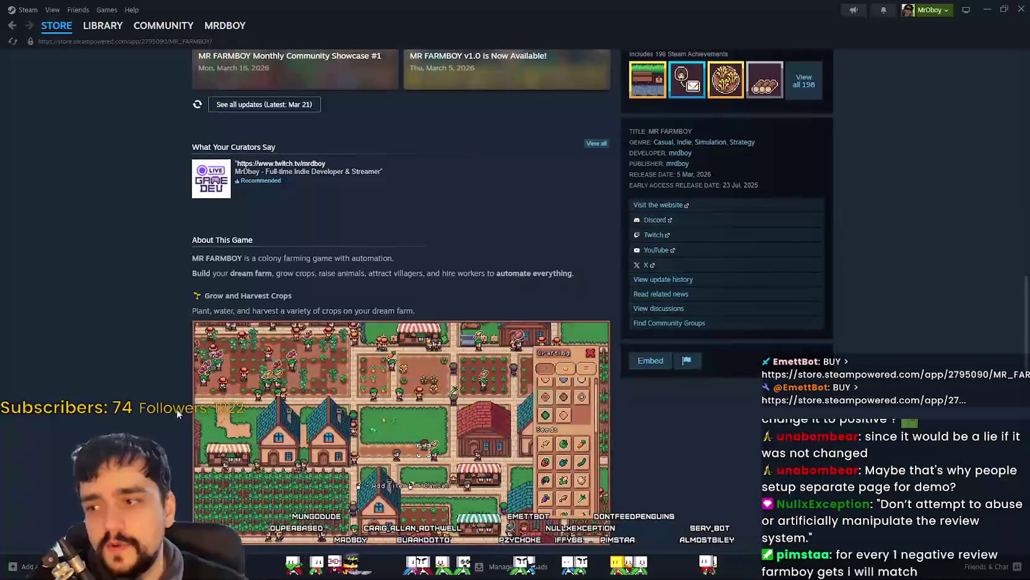
scroll(177, 414, "up", 16)
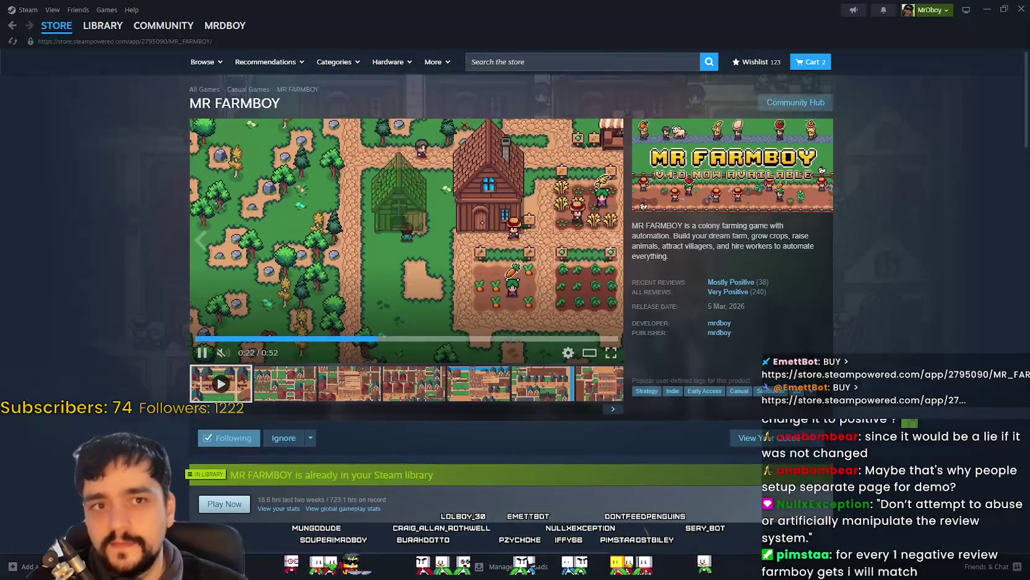
key("alt+Tab")
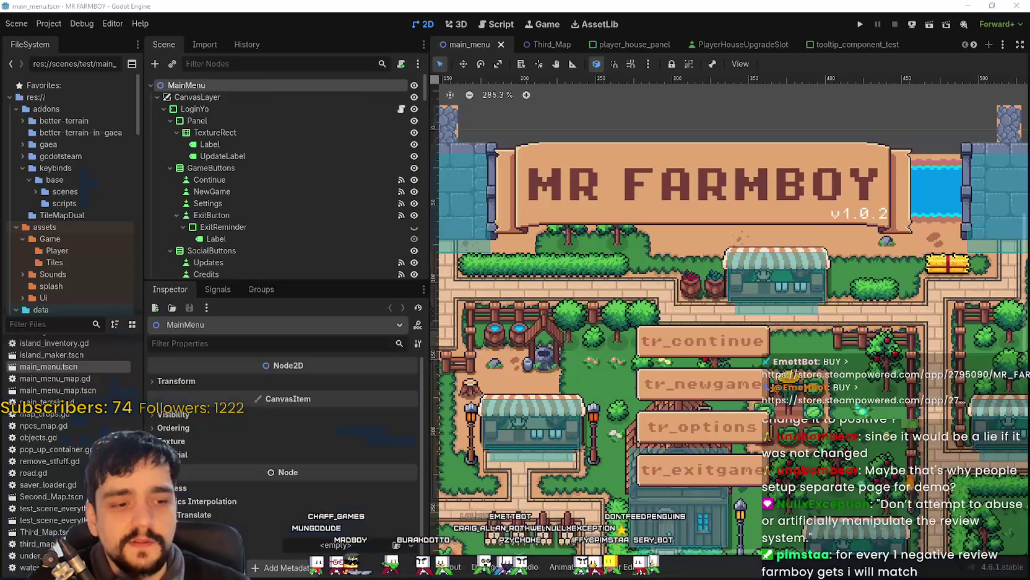
Zoom the canvas around the main menu and run the MR FARMBOY project
scroll(697, 305, "down", 4)
scroll(698, 305, "up", 3)
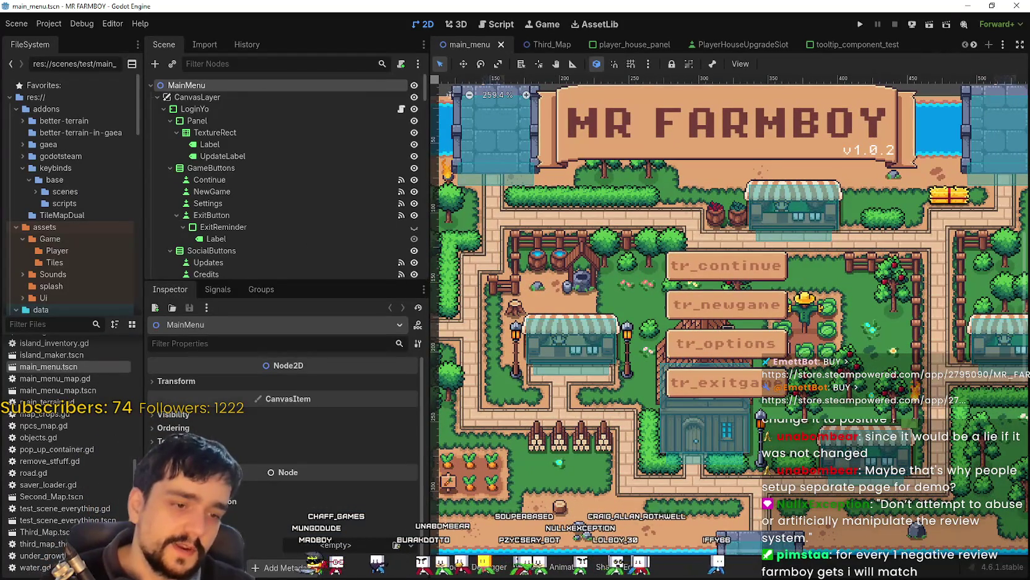
scroll(861, 93, "down", 1)
left_click(860, 24)
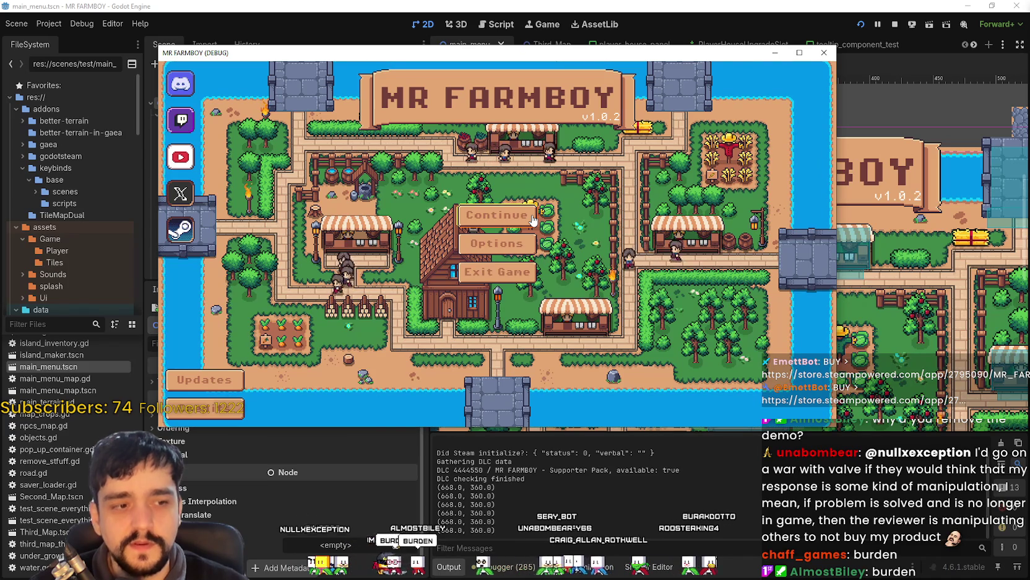
Try Continue in the running game's menu, then stop the game with Escape and F8
left_click(533, 215)
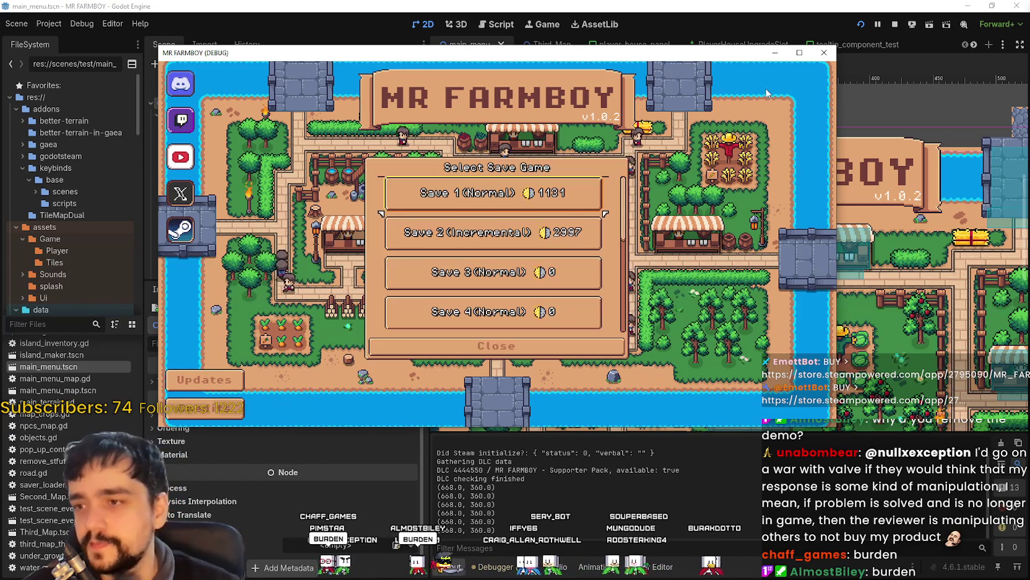
key("Escape")
key("F8")
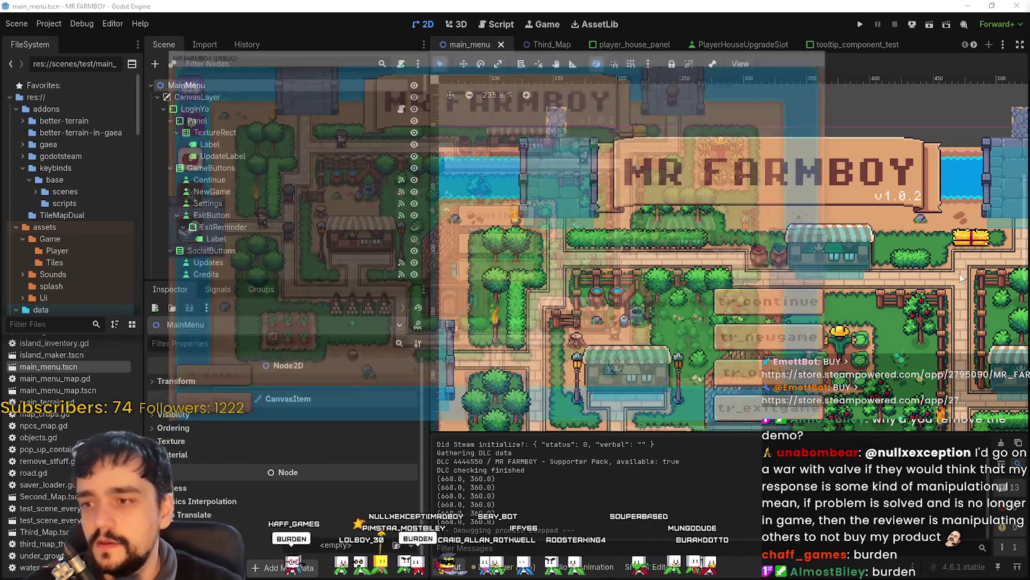
Widen the 2D scene view by dragging the dock splitter left
scroll(801, 319, "down", 1)
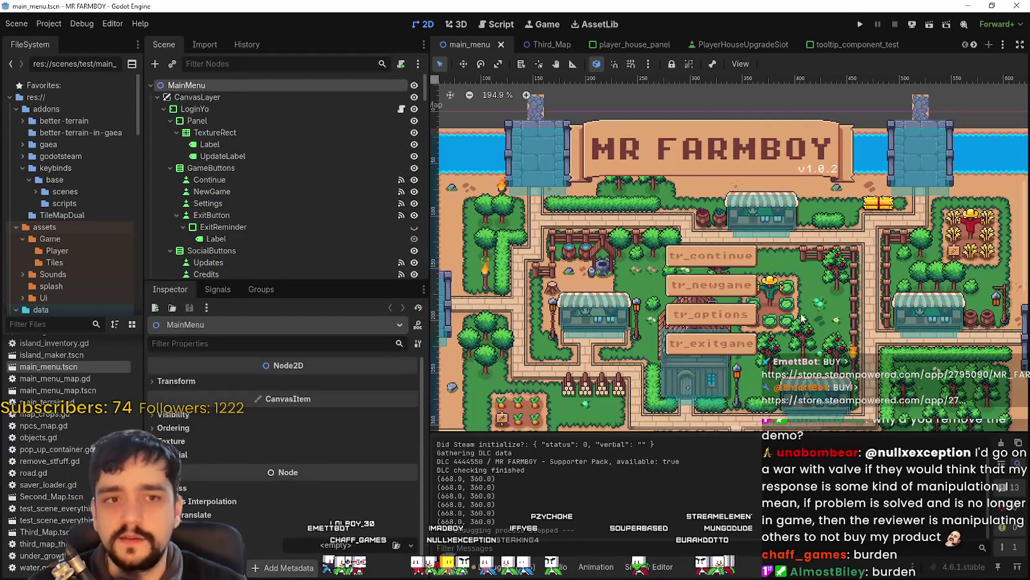
scroll(800, 319, "down", 1)
scroll(793, 323, "up", 2)
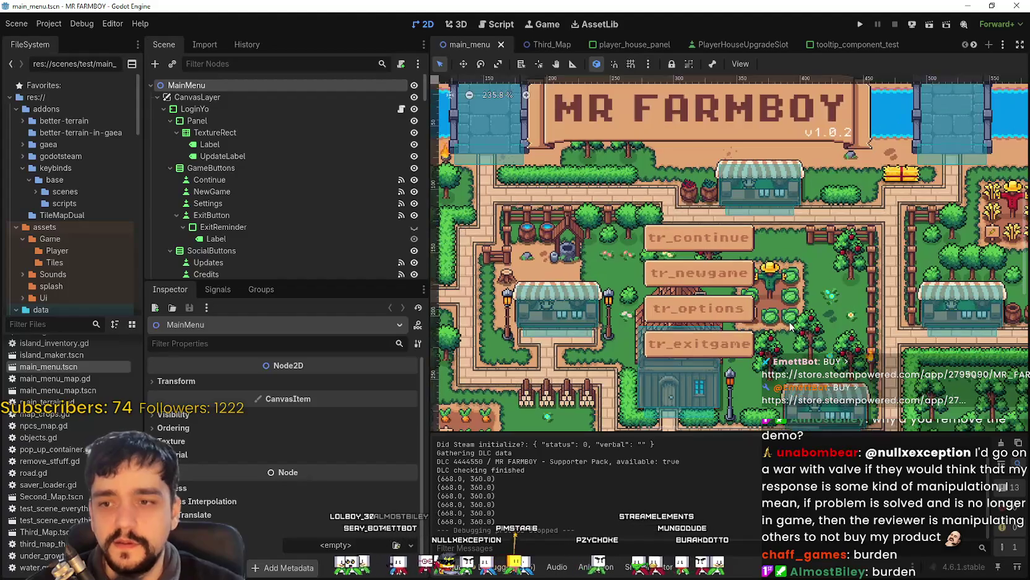
scroll(790, 325, "down", 1)
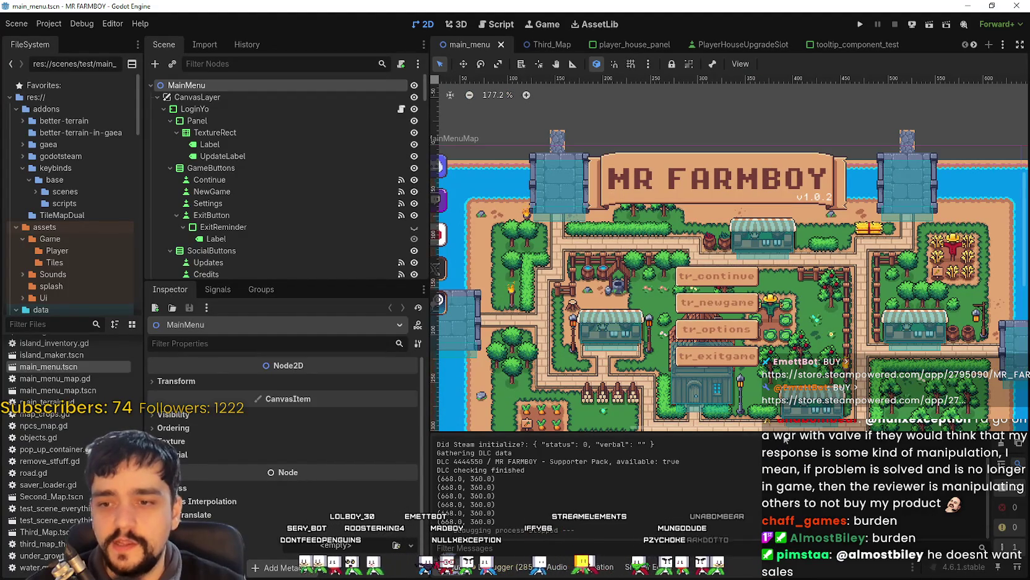
scroll(784, 294, "down", 4)
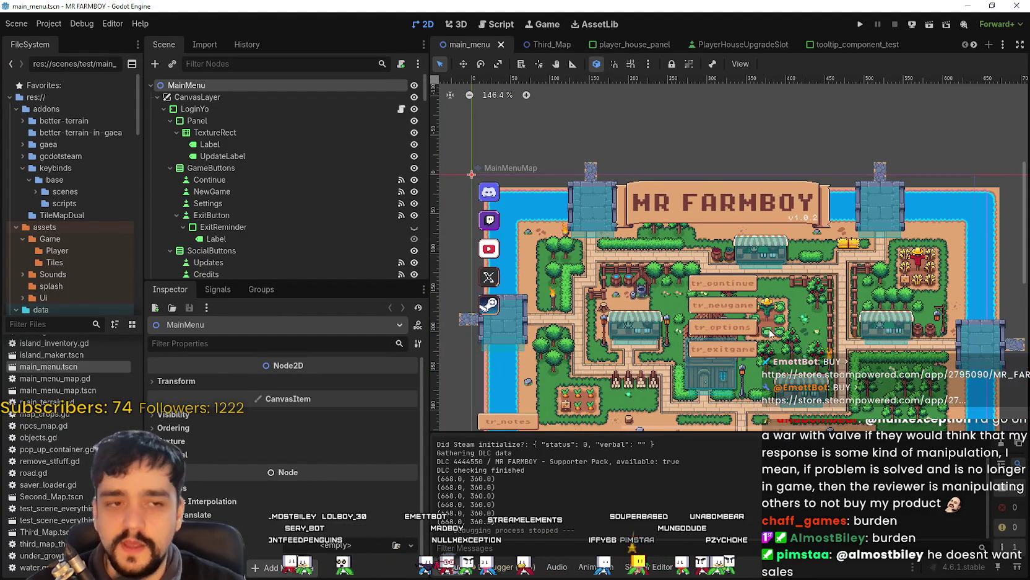
scroll(782, 295, "up", 5)
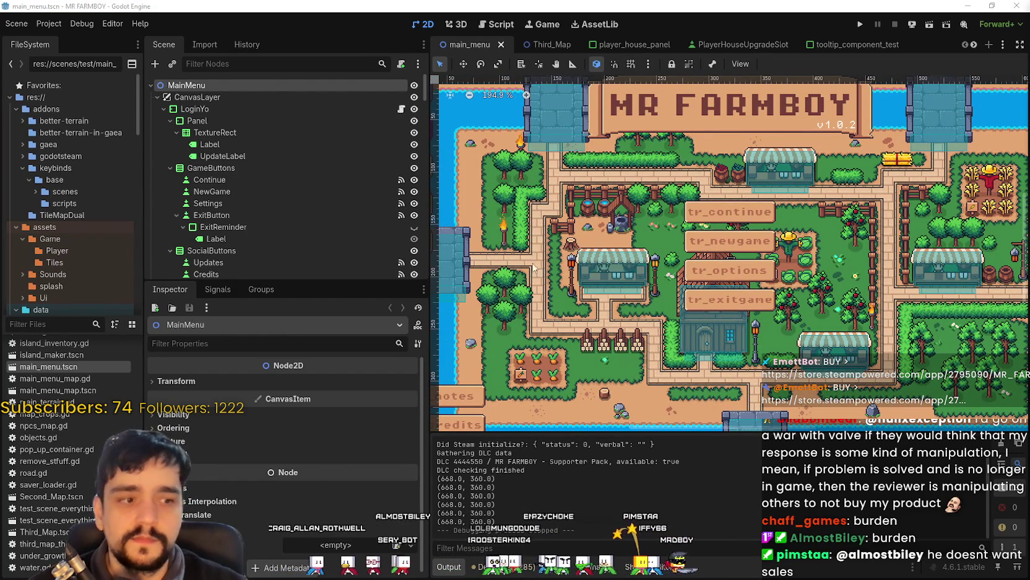
left_click_drag(427, 210, 367, 210)
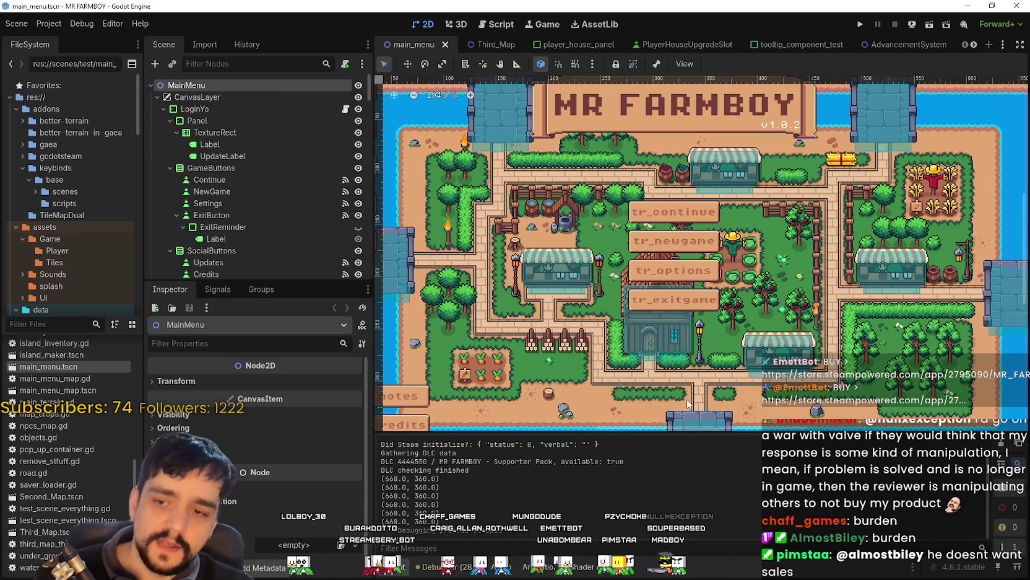
Enlarge the scene tree dock downward to show more nodes
scroll(679, 359, "down", 4)
scroll(678, 359, "up", 3)
scroll(679, 359, "down", 3)
scroll(678, 359, "up", 3)
scroll(678, 353, "down", 2)
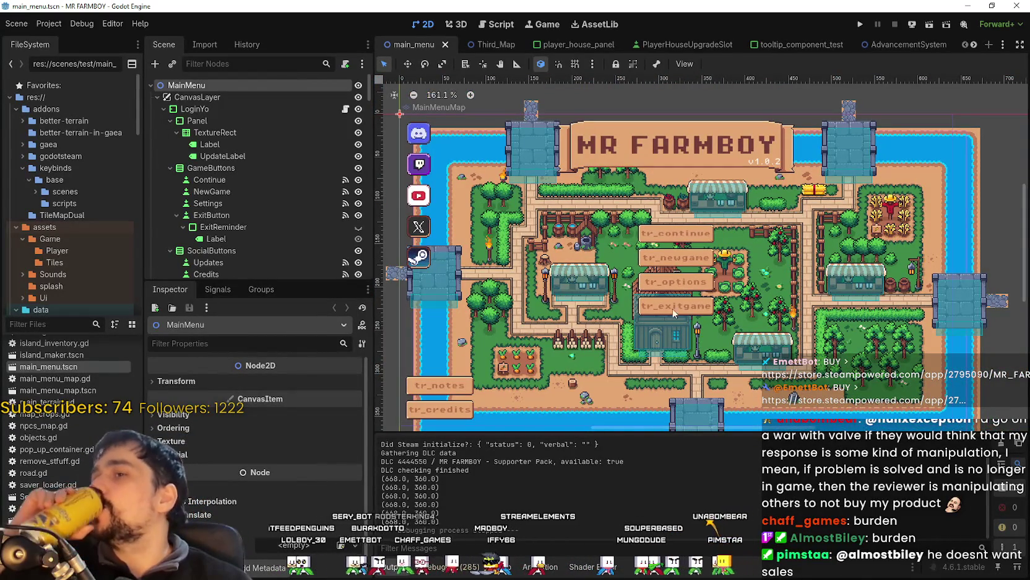
scroll(665, 324, "down", 2)
scroll(682, 260, "up", 4)
scroll(693, 234, "down", 2)
scroll(693, 234, "up", 1)
scroll(692, 234, "down", 2)
left_click_drag(317, 280, 318, 336)
Make a final layout drag in the editor and open Project Settings
scroll(723, 243, "up", 1)
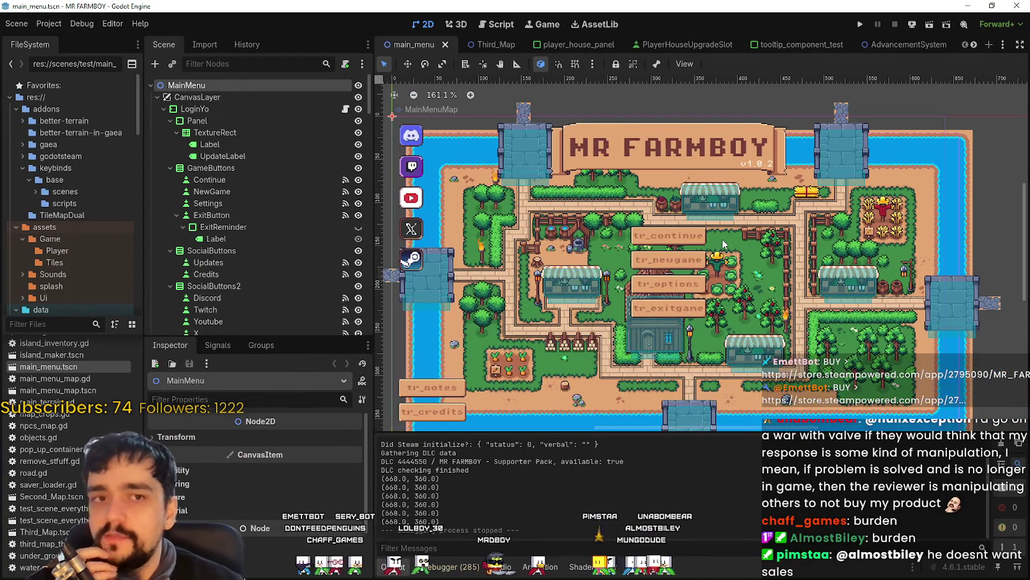
scroll(722, 245, "down", 2)
scroll(731, 269, "up", 2)
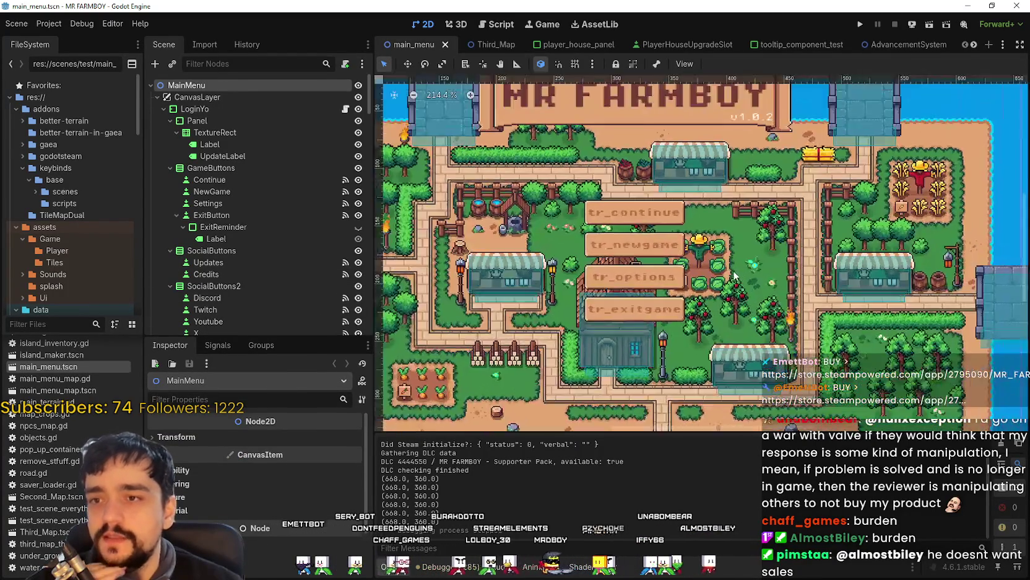
scroll(727, 271, "up", 1)
scroll(725, 270, "down", 1)
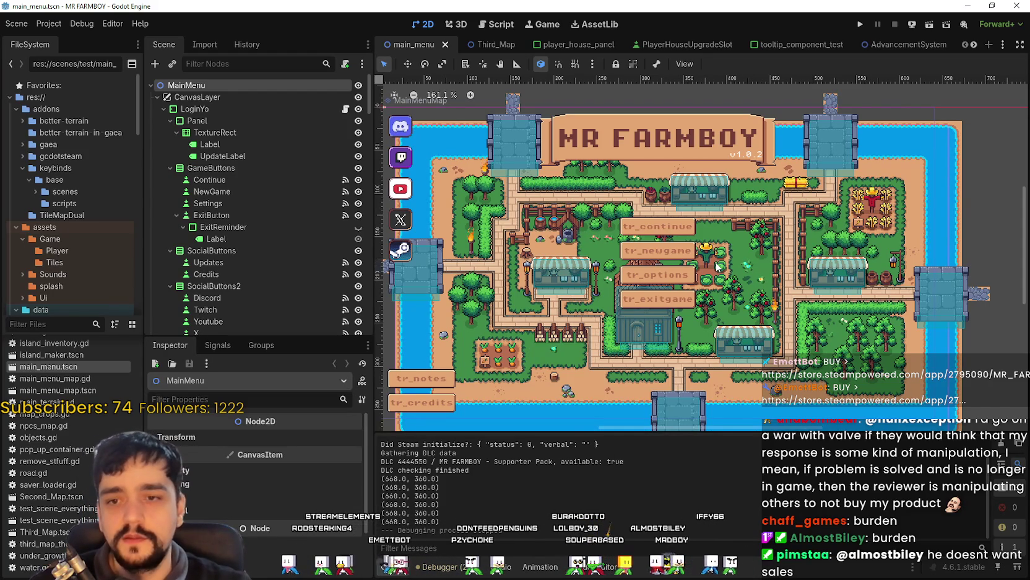
left_click_drag(690, 243, 771, 205)
scroll(260, 205, "down", 5)
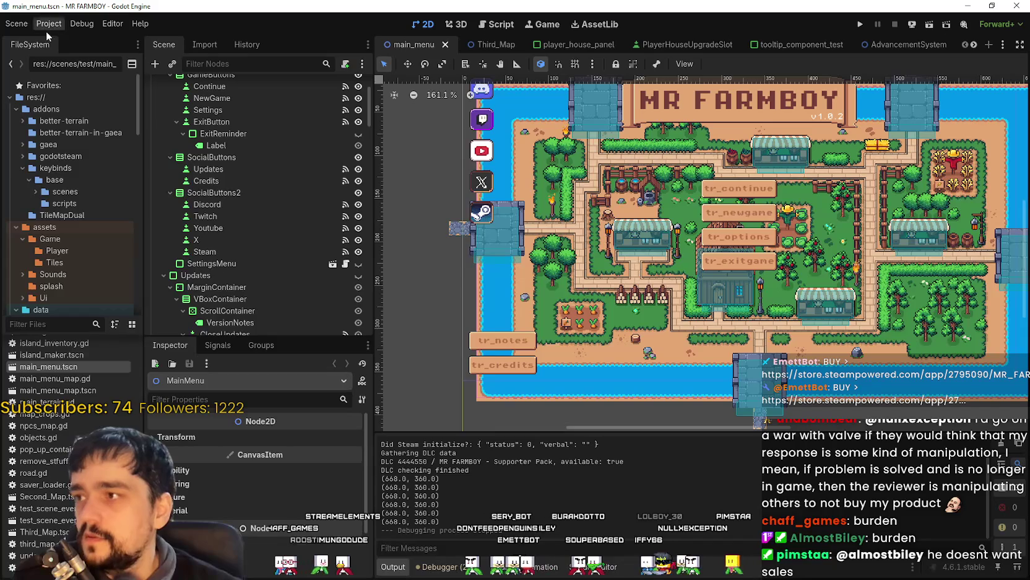
left_click(46, 29)
Open Project Settings and browse the Window, Run and localization sections
left_click(53, 39)
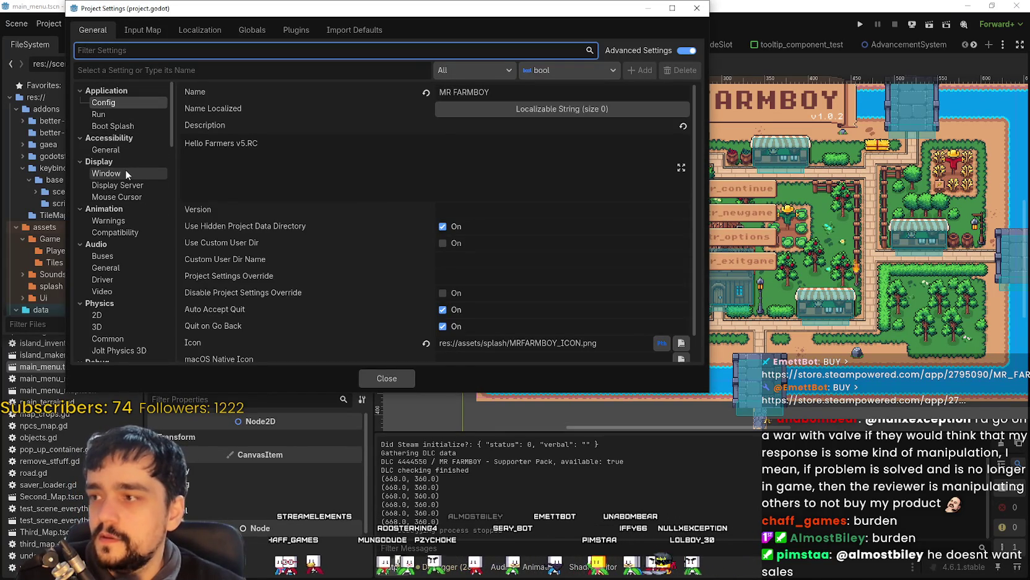
left_click(126, 172)
left_click(124, 115)
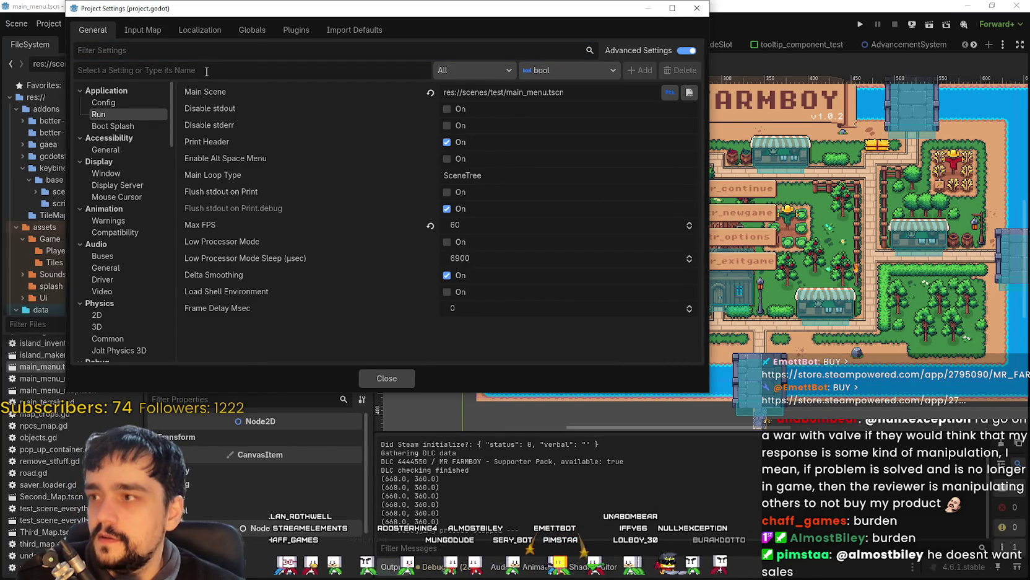
left_click(197, 29)
left_click(165, 30)
Inspect the add_all action's Shift binding in the Input Map, then switch to Steam
scroll(703, 191, "down", 5)
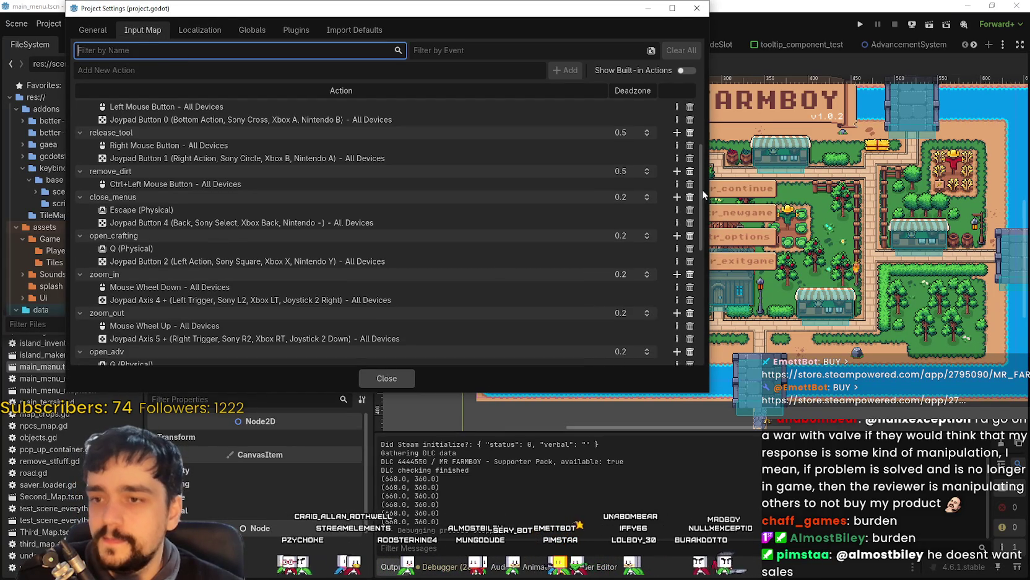
mouse_move(703, 190)
left_mouse_down()
mouse_move(699, 319)
mouse_move(706, 216)
mouse_move(730, 164)
mouse_move(736, 237)
mouse_move(722, 291)
left_mouse_up()
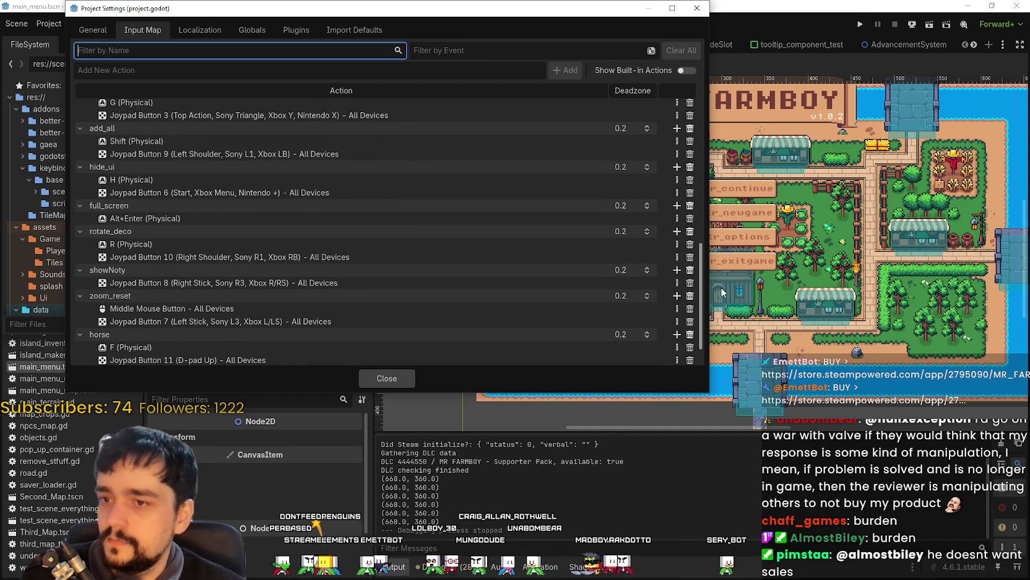
left_click_drag(722, 287, 725, 283)
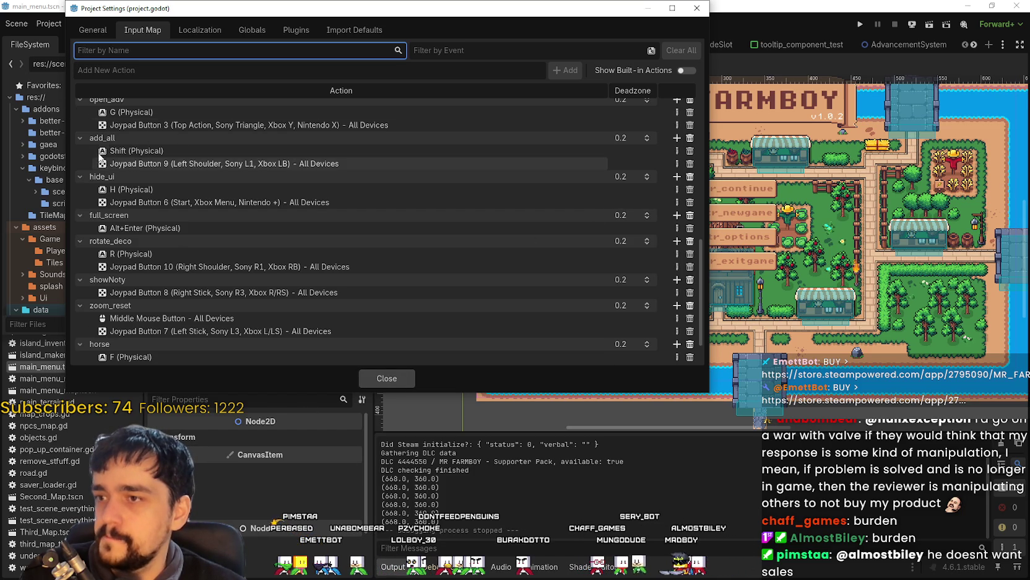
left_click(134, 151)
left_click(142, 132)
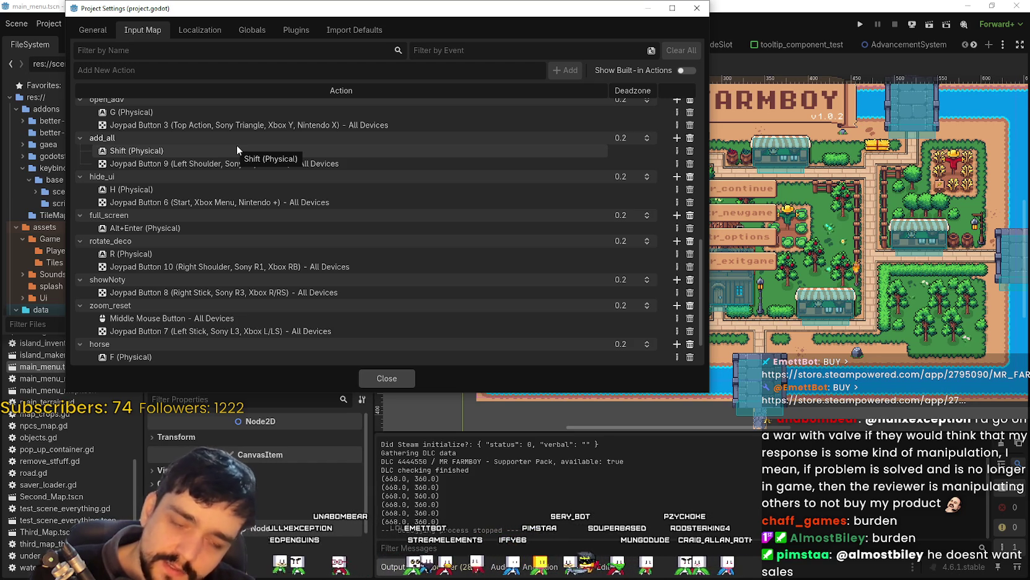
key("alt+Tab")
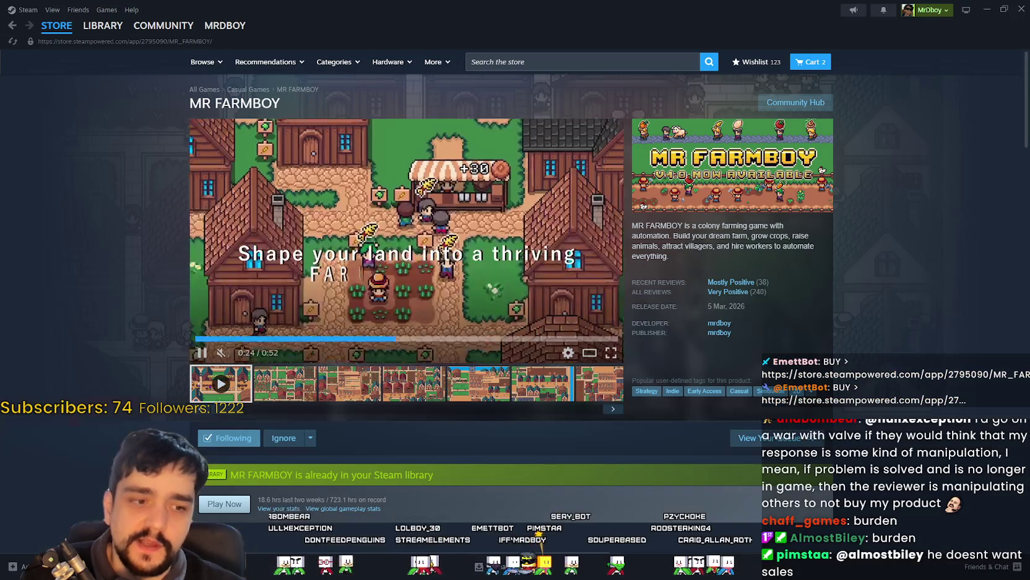
Open the 'endless clicking with Merchant' discussion and highlight its Alt buy 10 suggestion
left_click(777, 104)
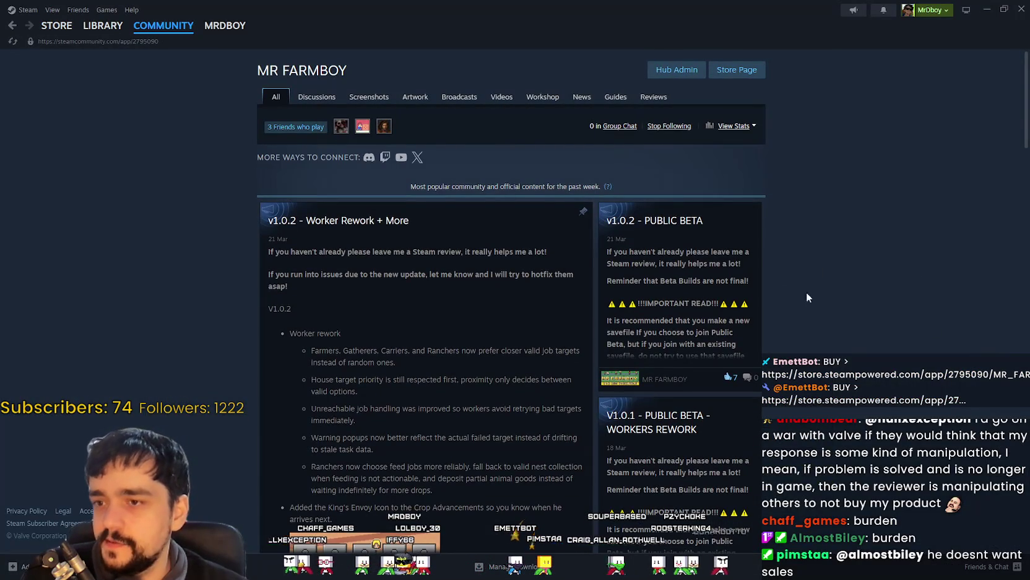
left_click(317, 97)
scroll(381, 273, "down", 1)
left_click(416, 272)
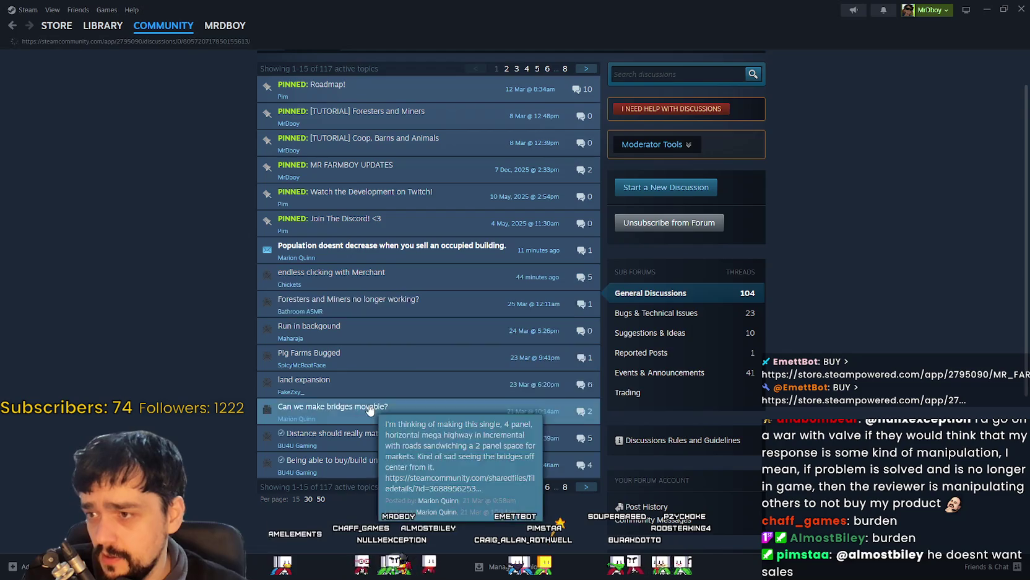
scroll(211, 310, "down", 15)
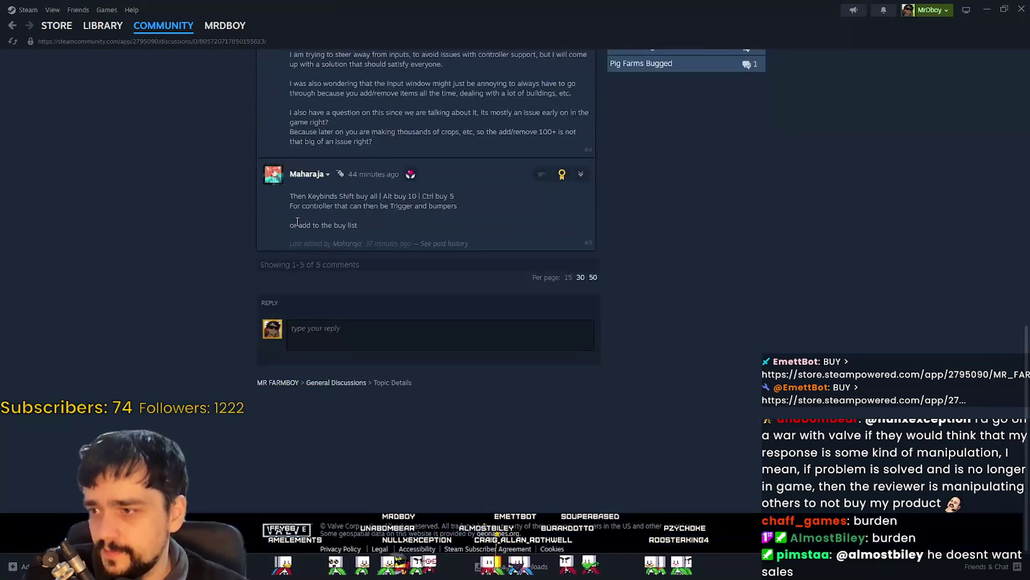
left_click_drag(277, 199, 397, 213)
left_click(379, 219)
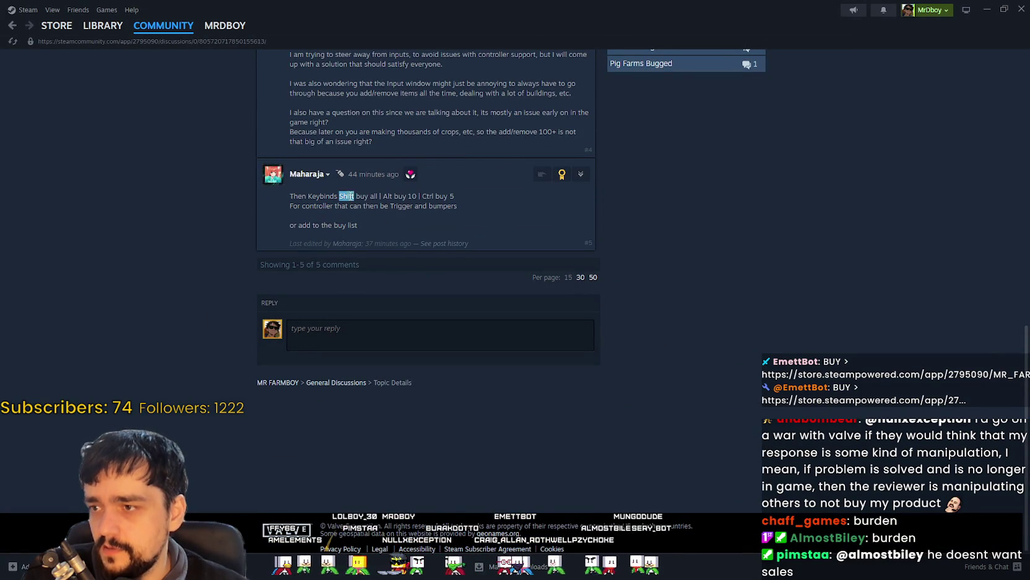
double_click(387, 196)
left_click_drag(400, 198, 457, 196)
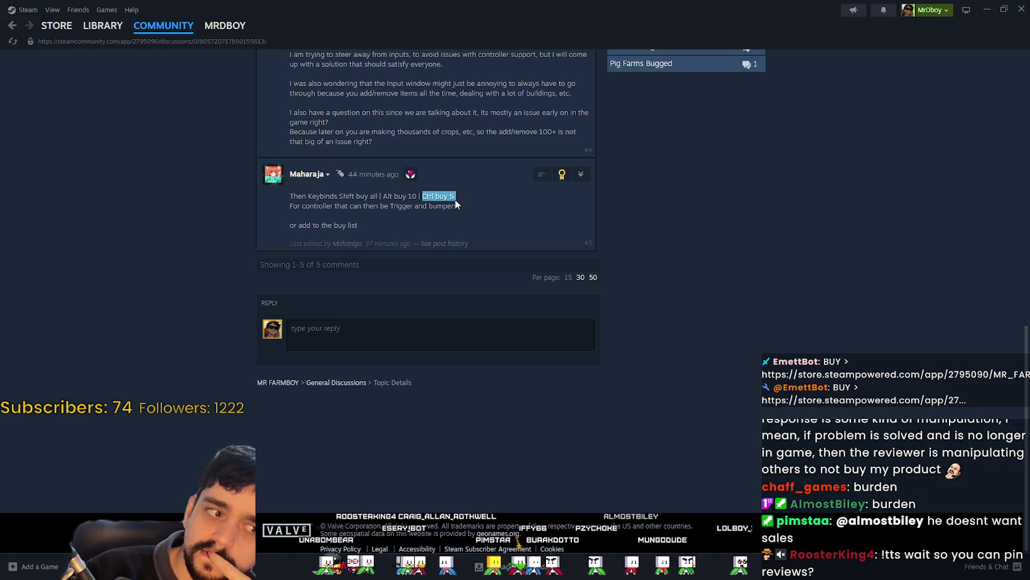
Go back to the community hub and open the Reviews list, briefly viewing one recommended review
scroll(148, 121, "up", 4)
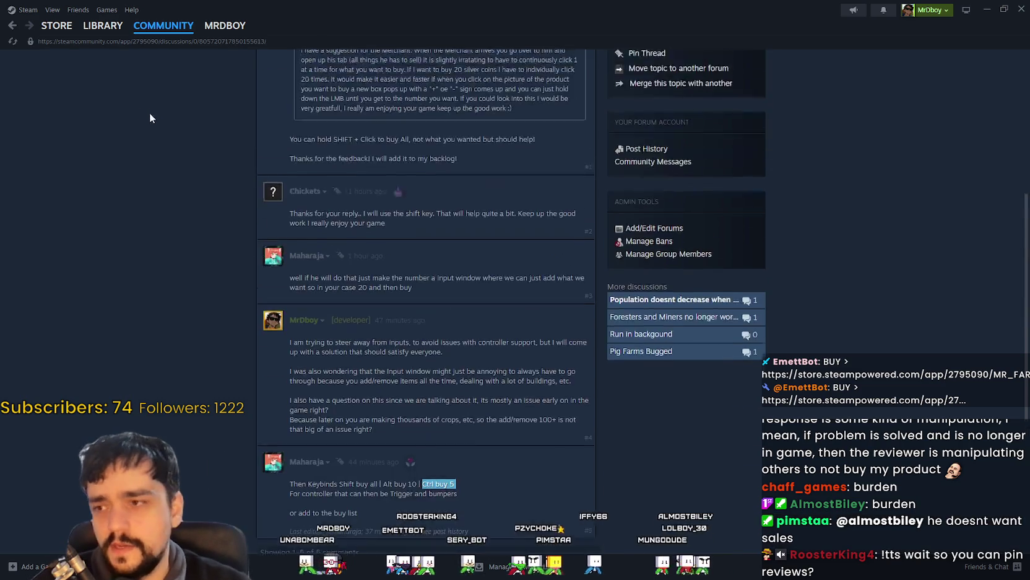
scroll(158, 133, "up", 5)
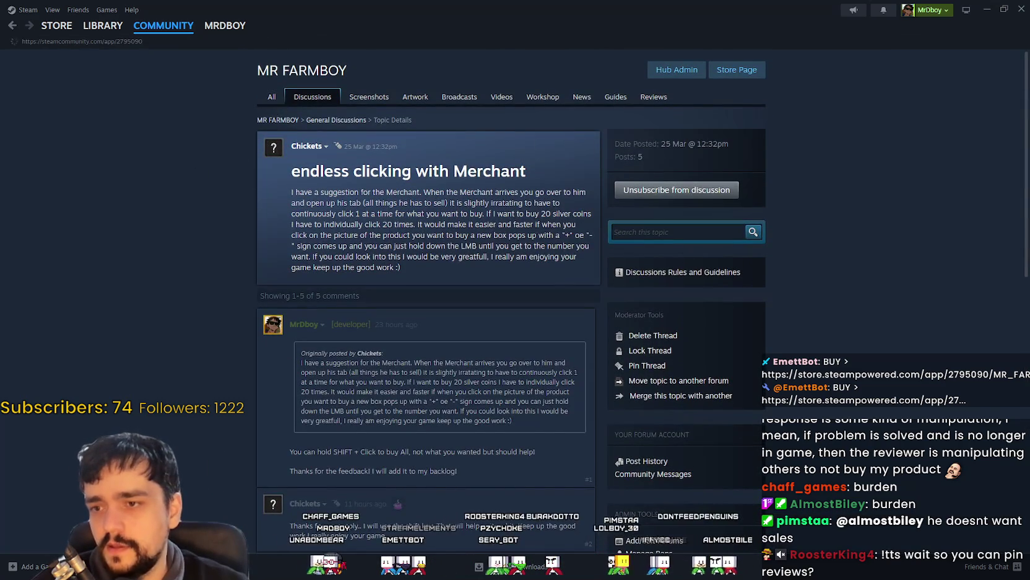
left_click(272, 97)
scroll(744, 190, "down", 2)
scroll(684, 109, "up", 2)
left_click(659, 101)
left_click(372, 396)
left_click(820, 248)
scroll(756, 266, "up", 1)
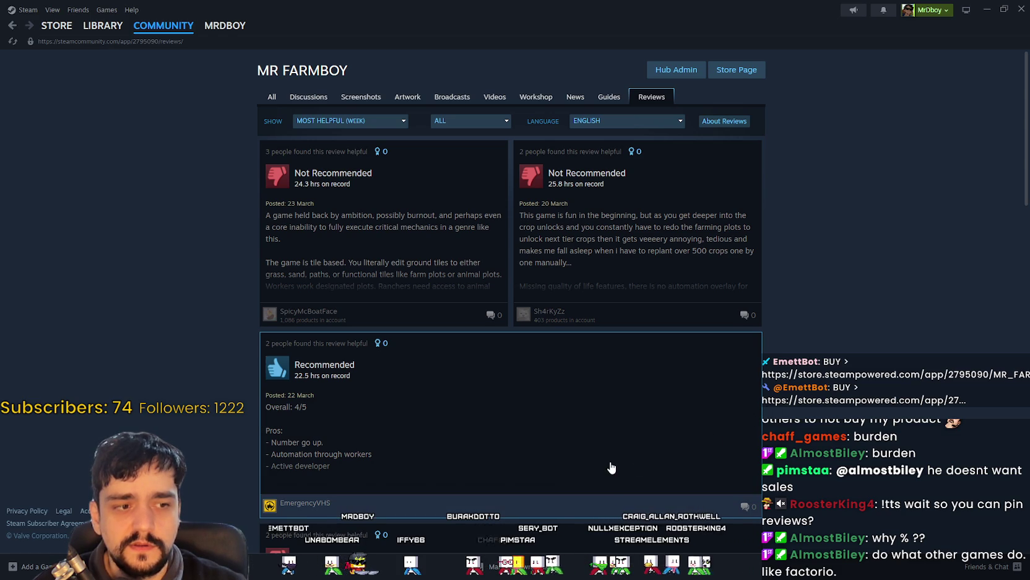
Read the recommended MR FARMBOY review's cons about clunky UI, then return to the Discussions topics
scroll(607, 462, "down", 7)
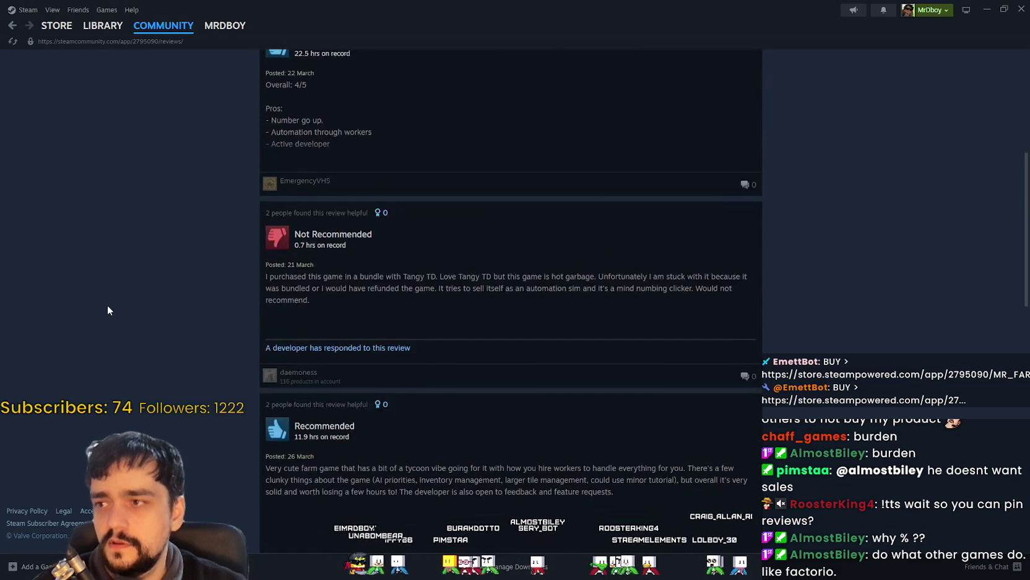
scroll(101, 300, "up", 10)
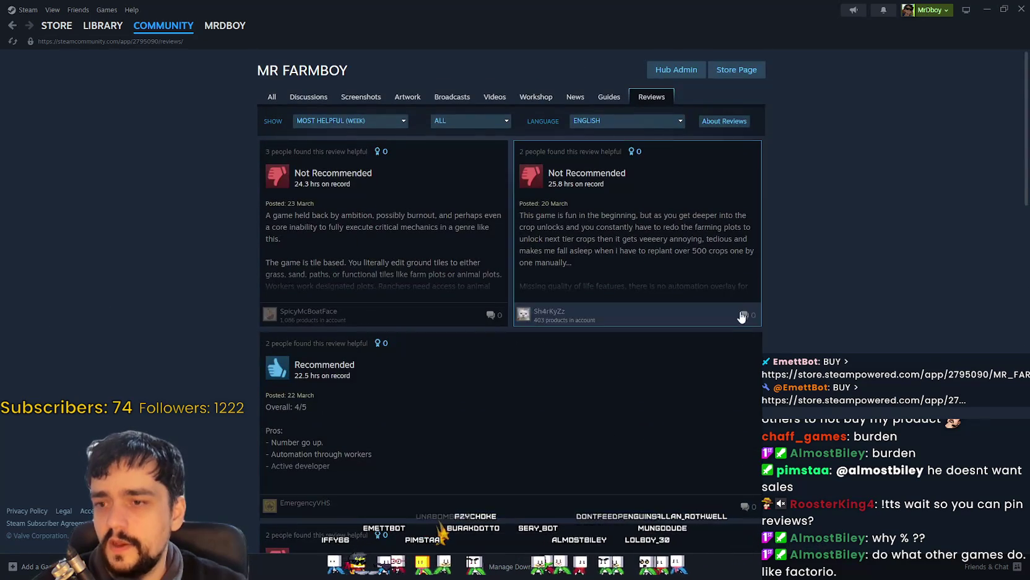
left_click(761, 325)
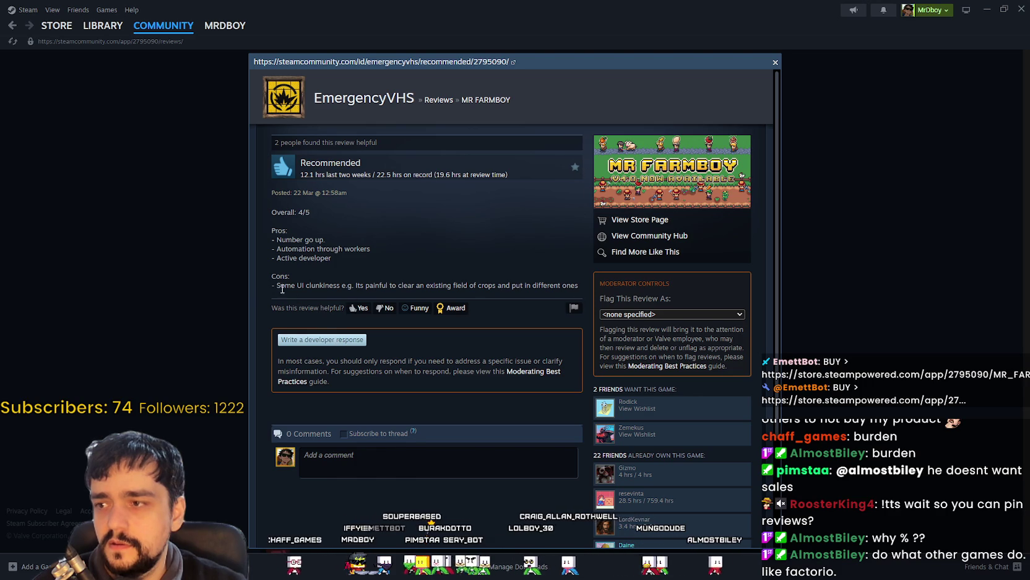
left_click_drag(286, 282, 569, 282)
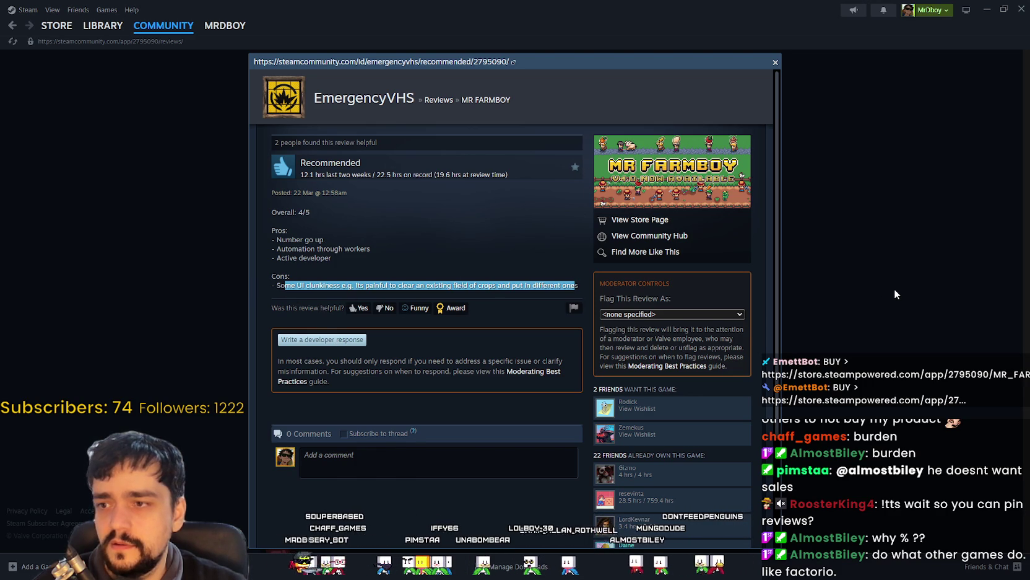
left_click_drag(565, 282, 239, 294)
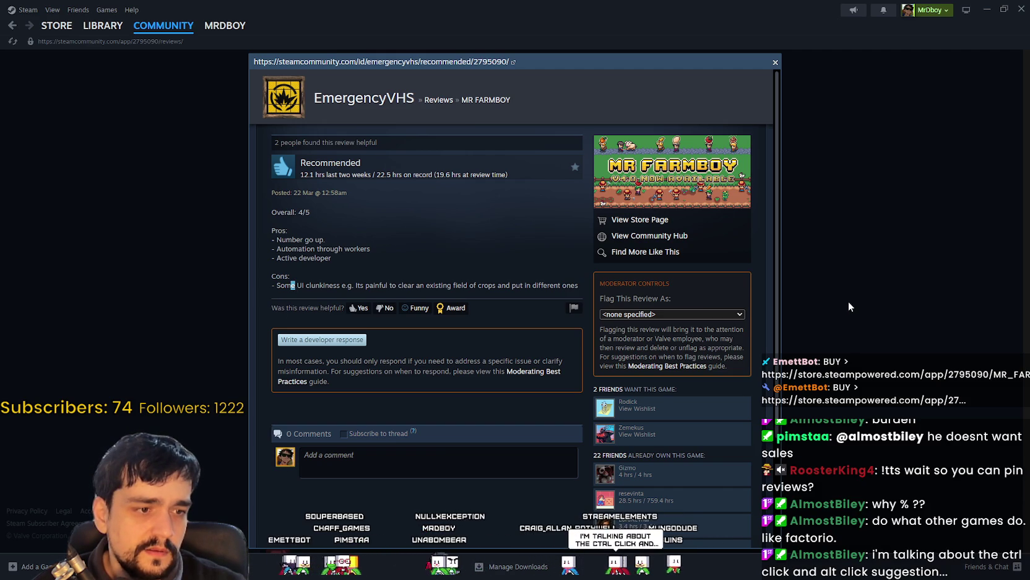
left_click(822, 244)
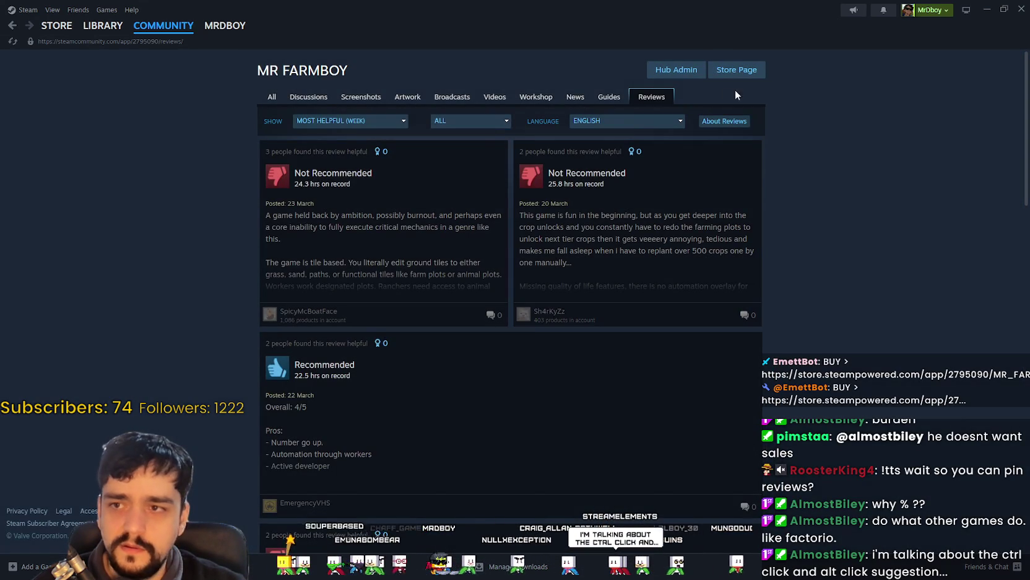
left_click(308, 98)
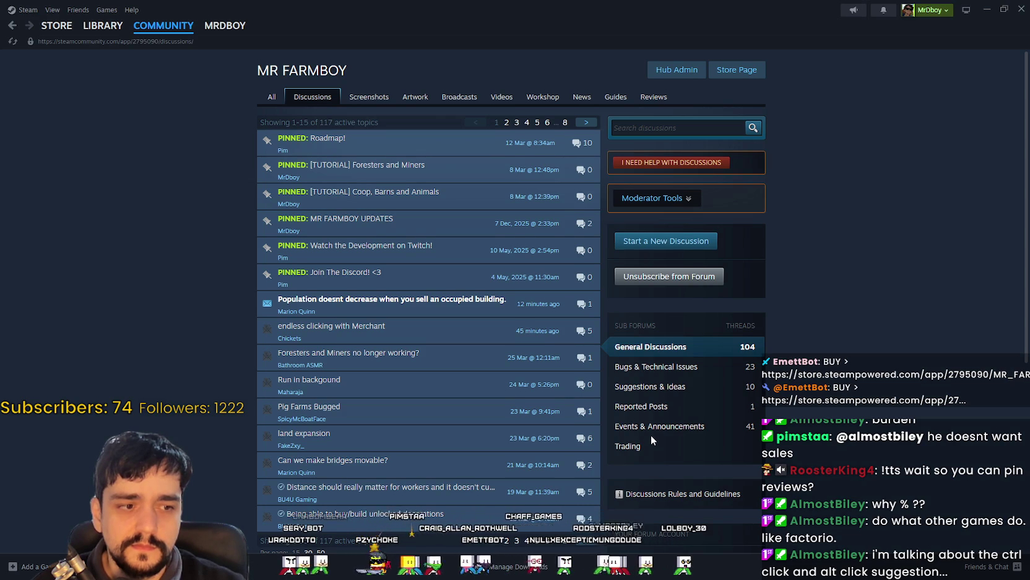
Reread the bulk-buying keybind suggestion in 'endless clicking with Merchant', then switch back to Godot
scroll(651, 435, "down", 2)
left_click(331, 218)
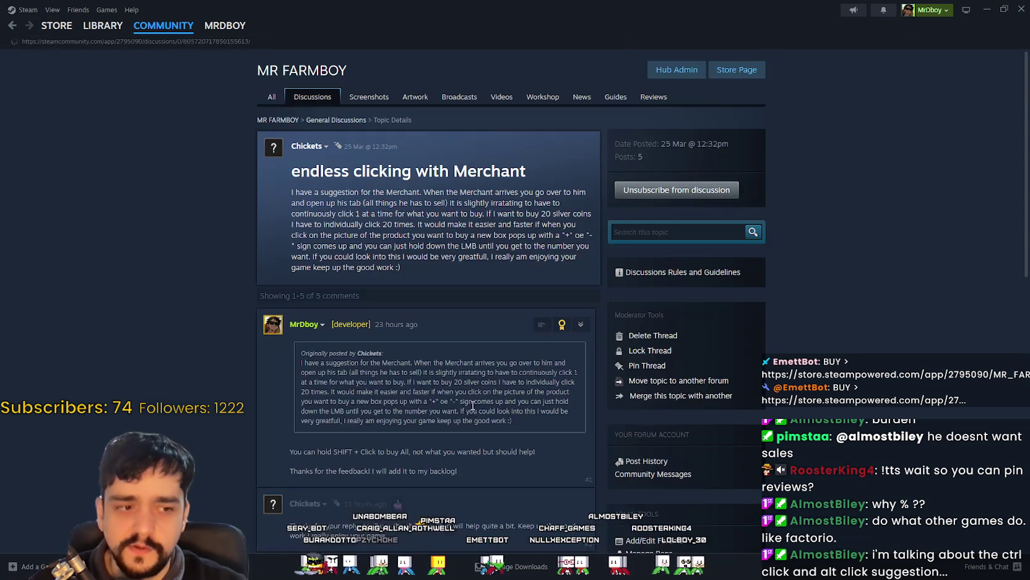
scroll(553, 416, "down", 10)
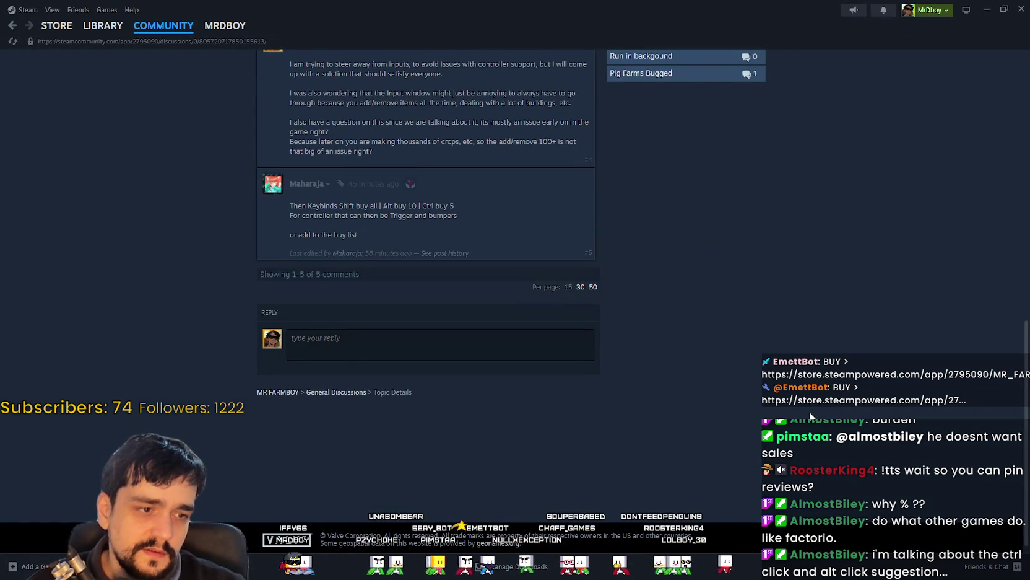
scroll(770, 395, "up", 1)
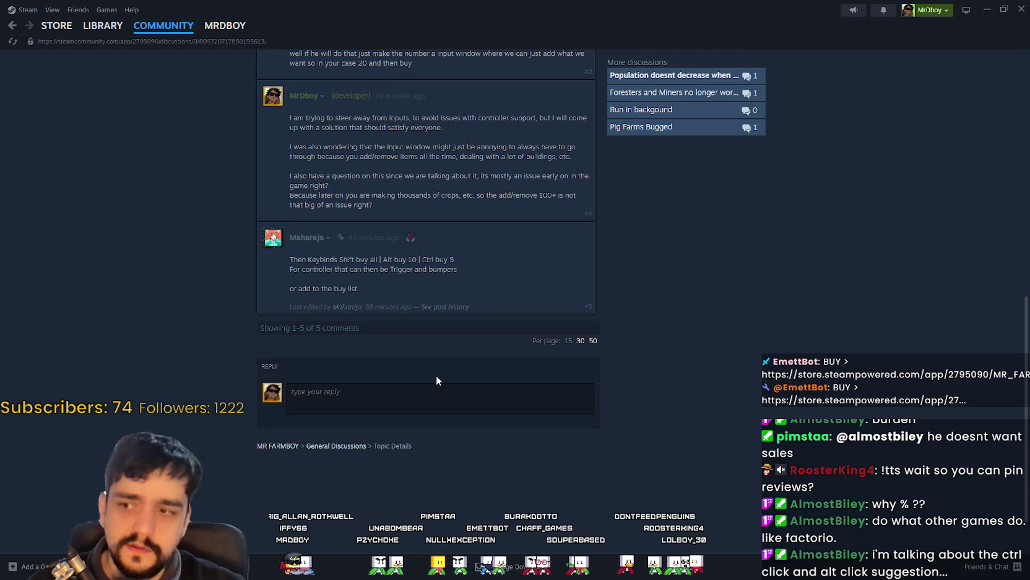
triple_click(284, 261)
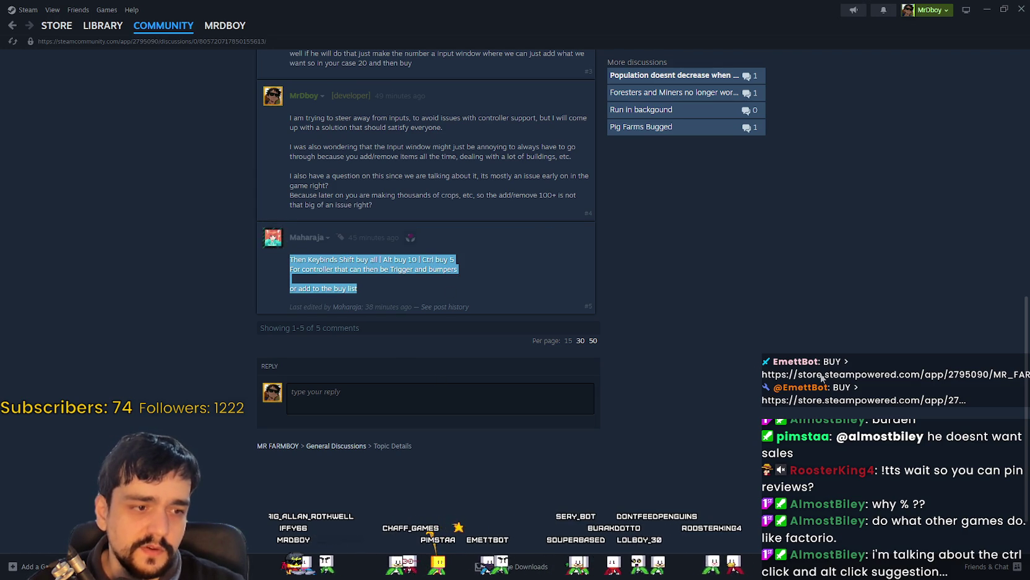
left_click(822, 377)
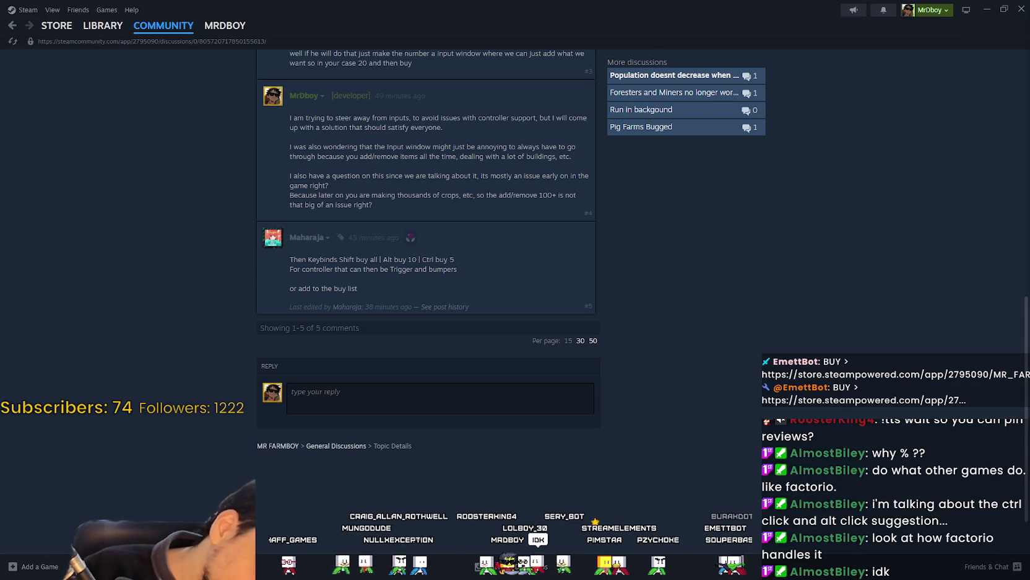
scroll(866, 322, "up", 3)
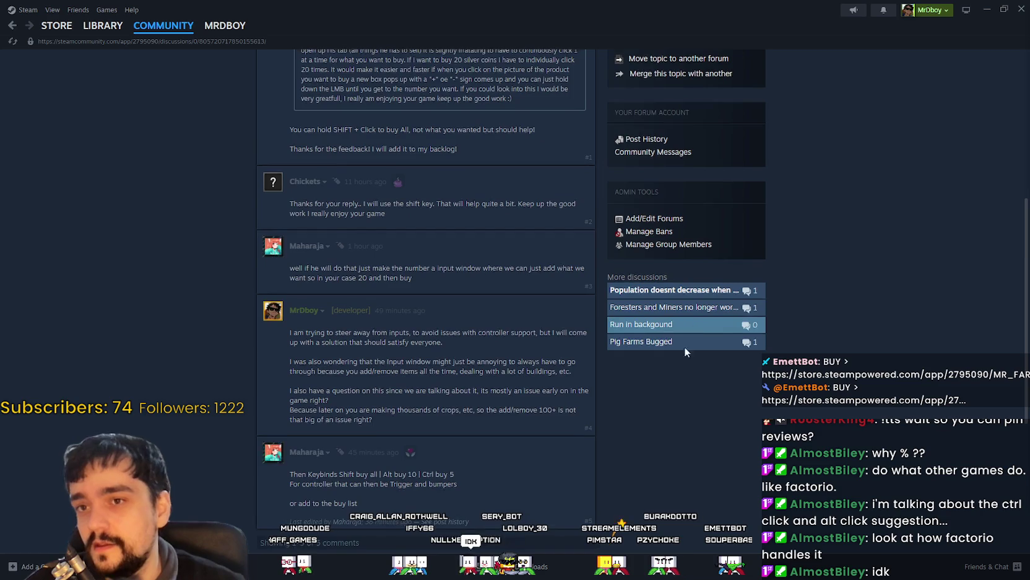
scroll(625, 425, "down", 2)
scroll(632, 431, "up", 2)
scroll(666, 427, "down", 2)
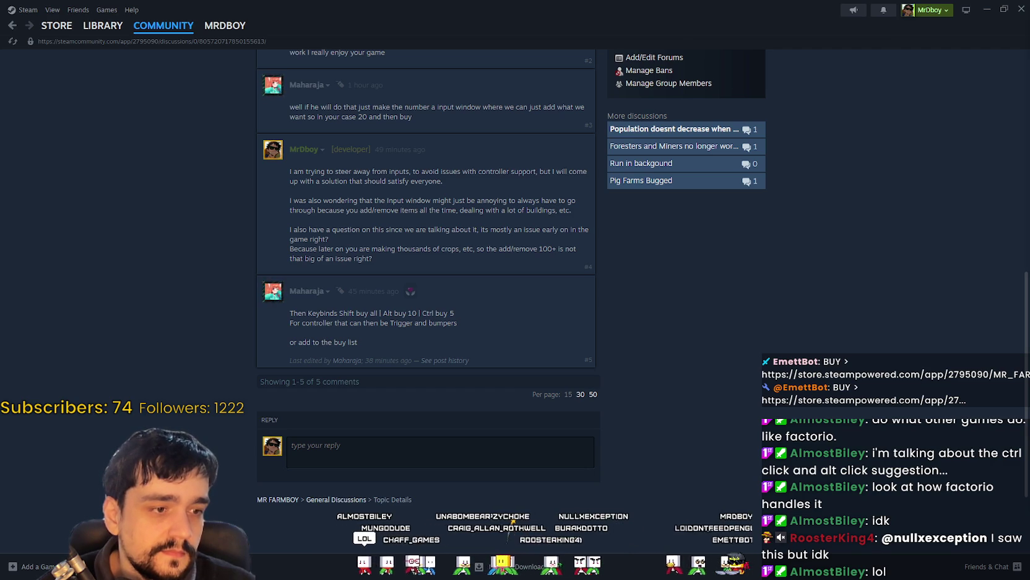
key("alt+Tab")
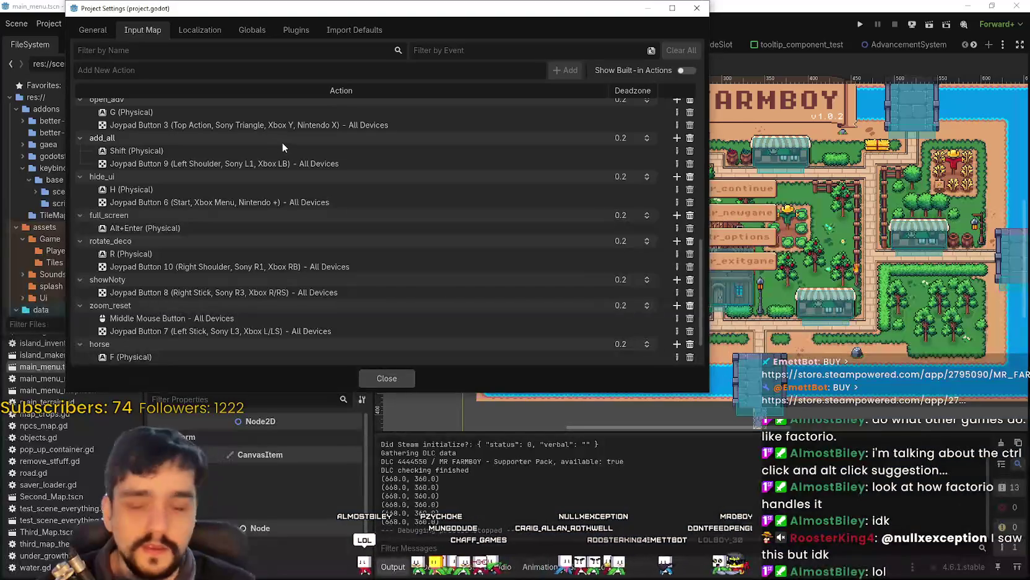
Enter the new input action names add_ten and add_five in the Input Map
scroll(186, 248, "down", 2)
scroll(167, 198, "up", 3)
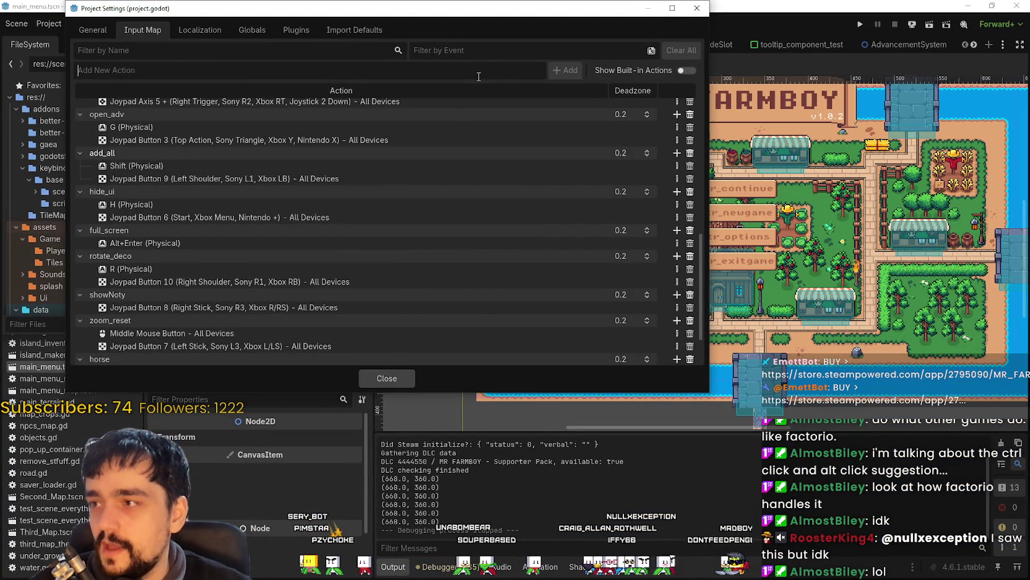
type("add_10")
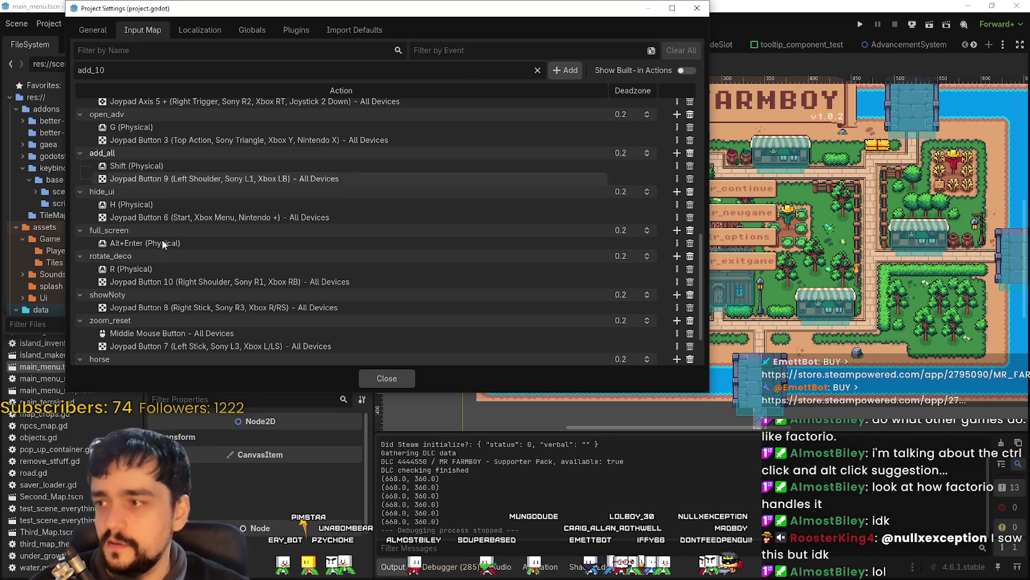
key("BackSpace")
key("BackSpace")
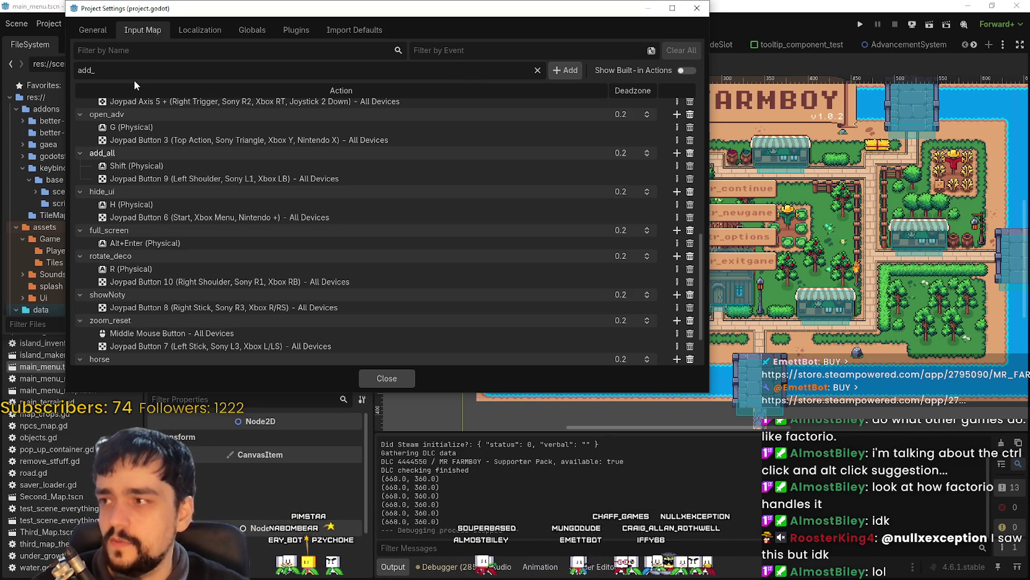
type("ten")
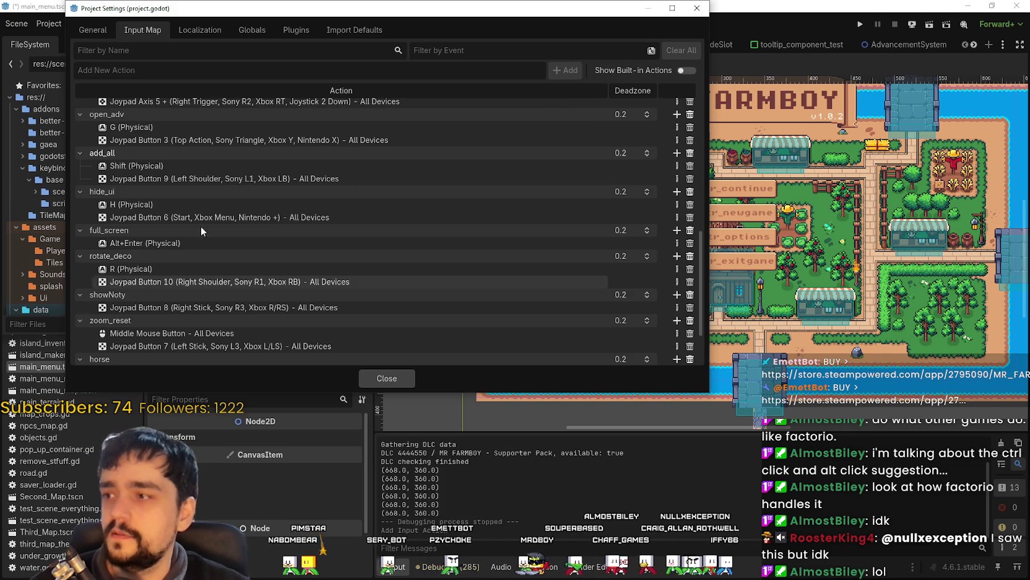
key("BackSpace")
key("BackSpace")
key("BackSpace")
type("d_")
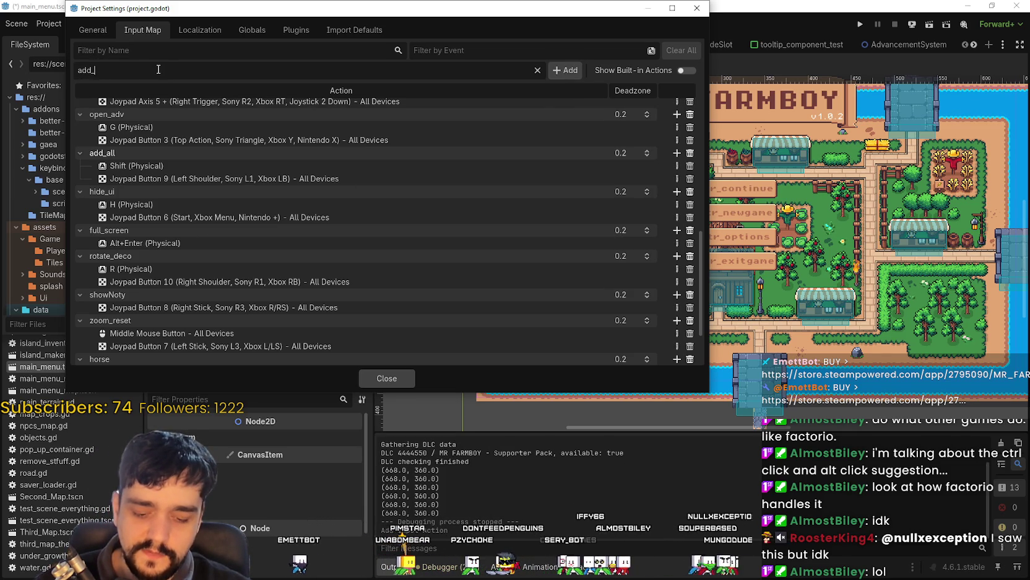
type("five")
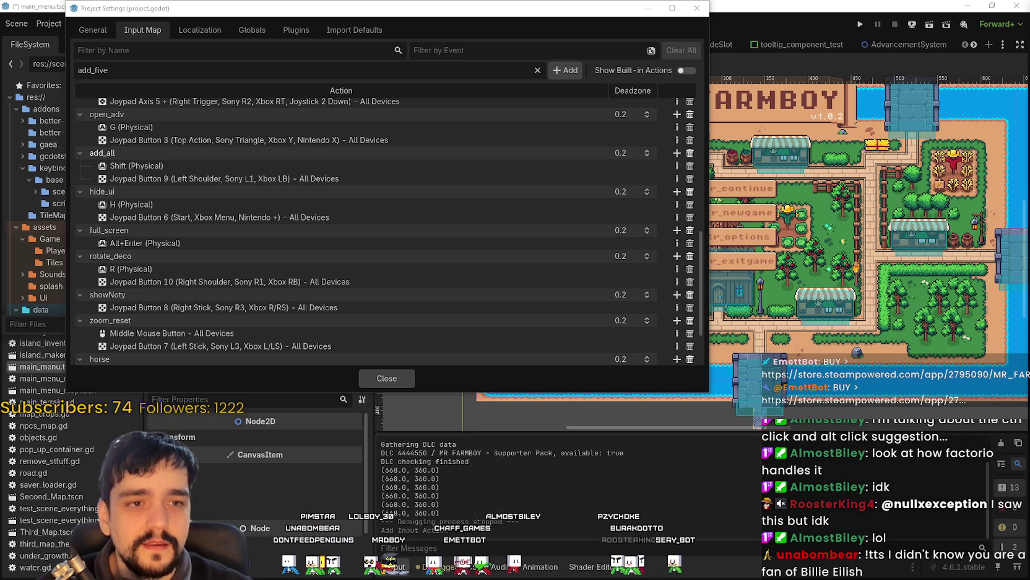
Add the add_five action and scroll to the end of the input action list
left_click(567, 72)
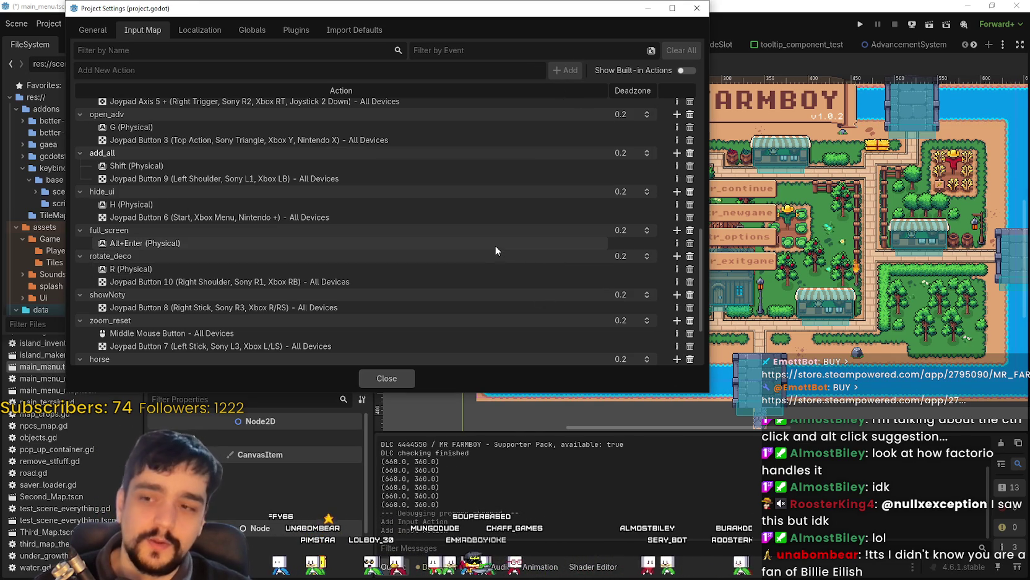
scroll(340, 228, "down", 3)
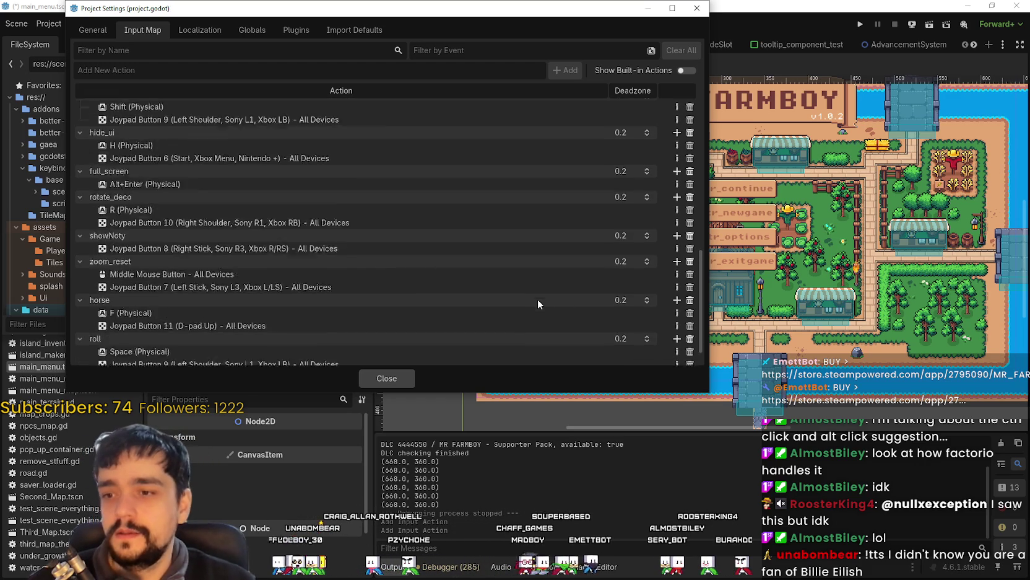
scroll(532, 293, "up", 5)
scroll(522, 290, "up", 5)
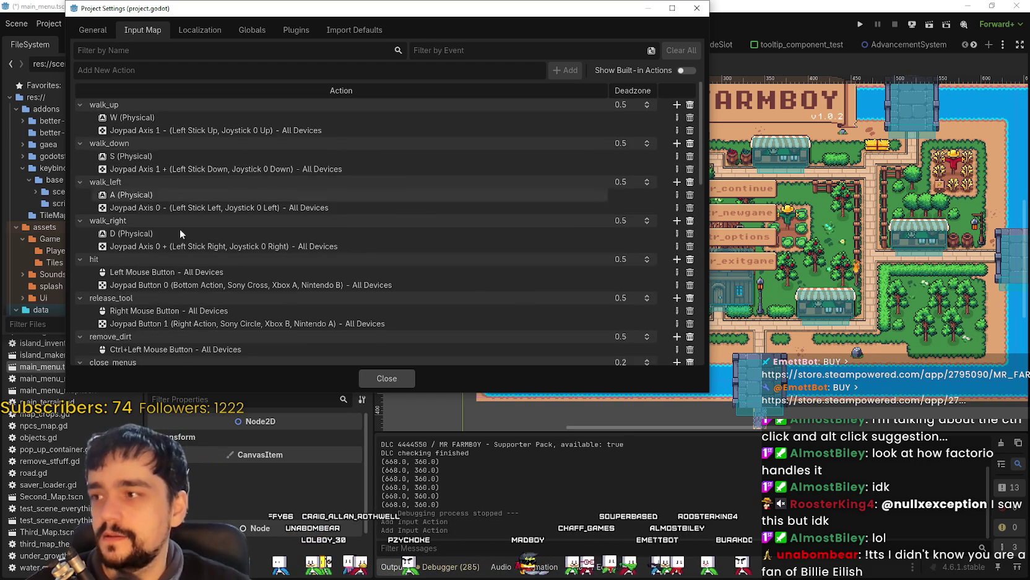
scroll(131, 274, "down", 4)
scroll(136, 272, "up", 5)
scroll(136, 276, "down", 8)
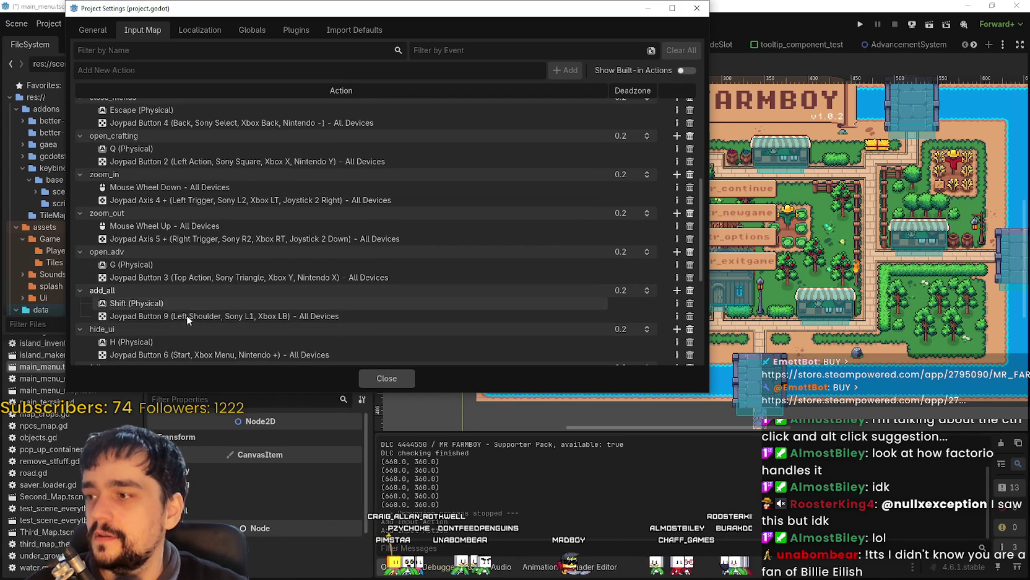
scroll(180, 297, "down", 7)
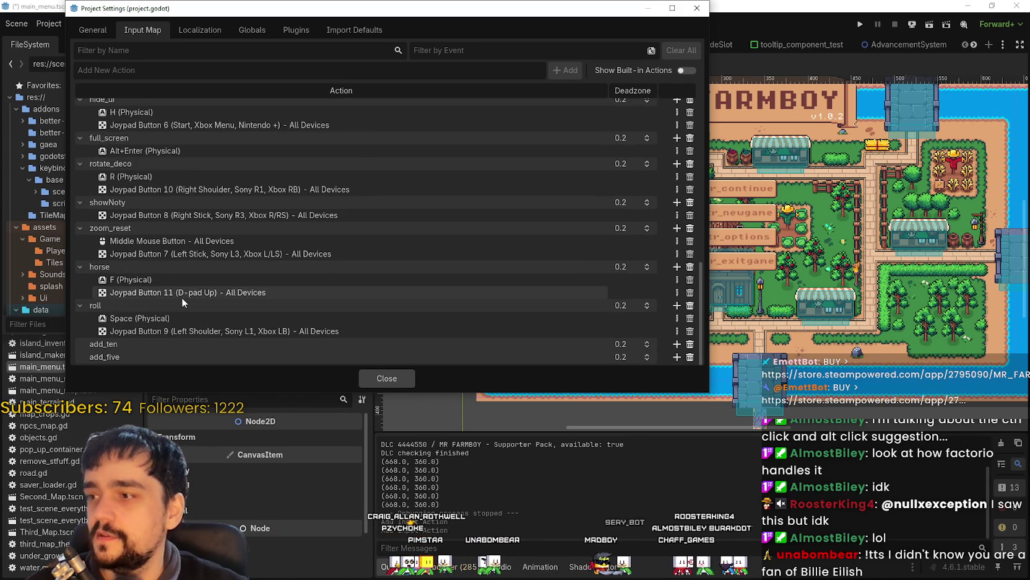
Bind the Alt key to the add_ten action
left_click(676, 345)
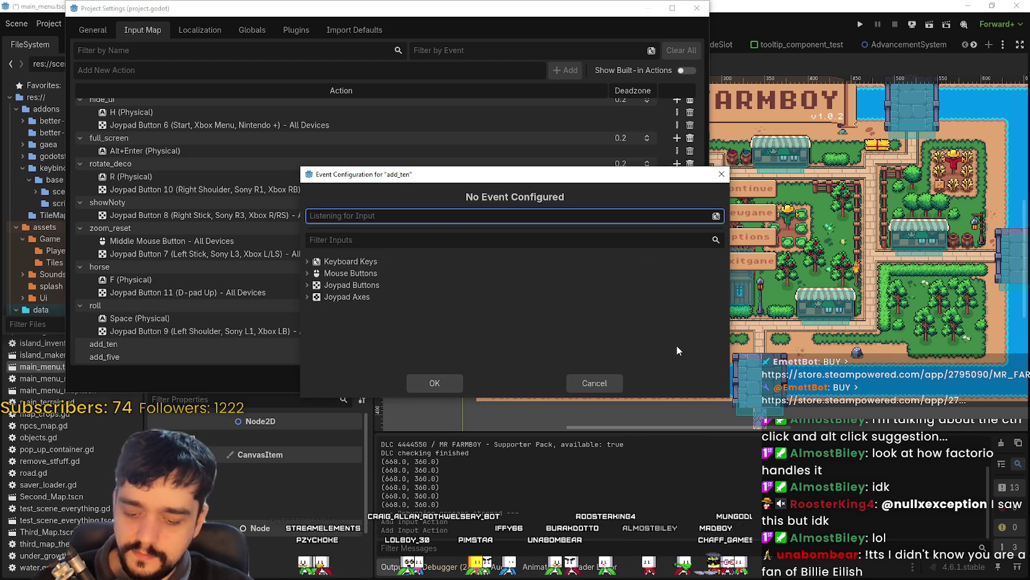
key("alt")
left_click(434, 382)
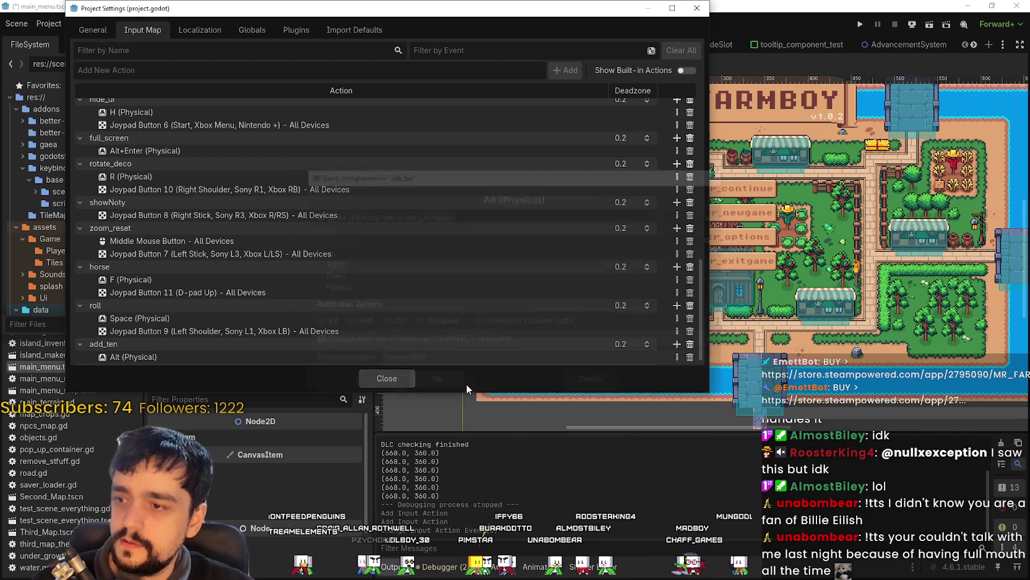
scroll(320, 326, "down", 1)
Bind the Ctrl key to add_five and close Project Settings
left_click(677, 357)
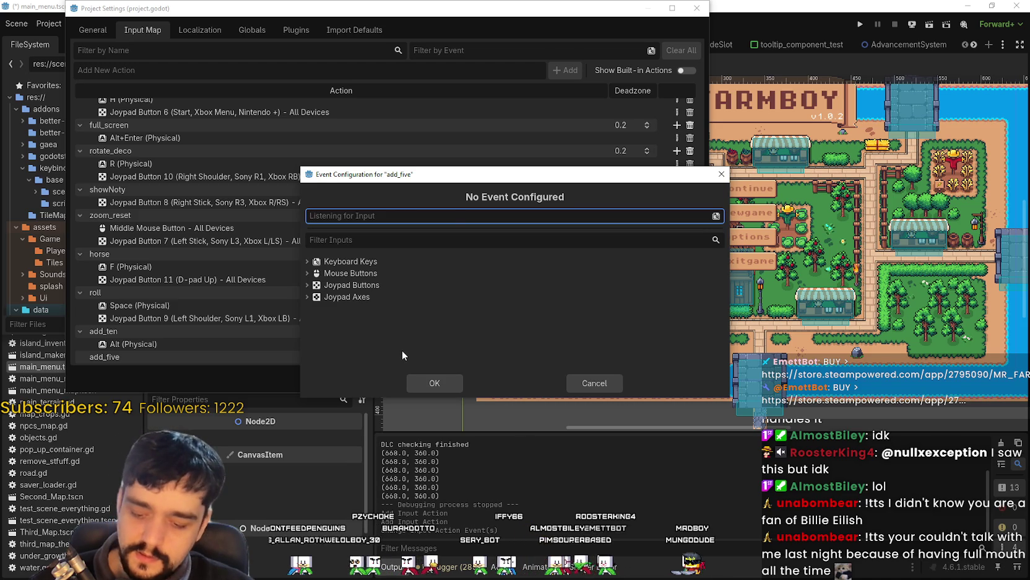
key("ctrl")
left_click(442, 382)
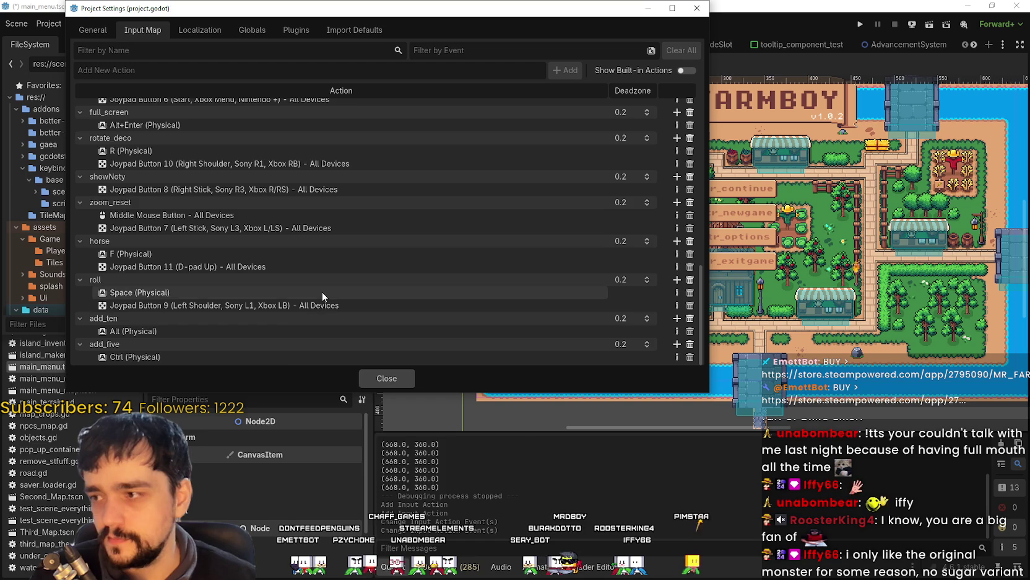
scroll(325, 290, "up", 10)
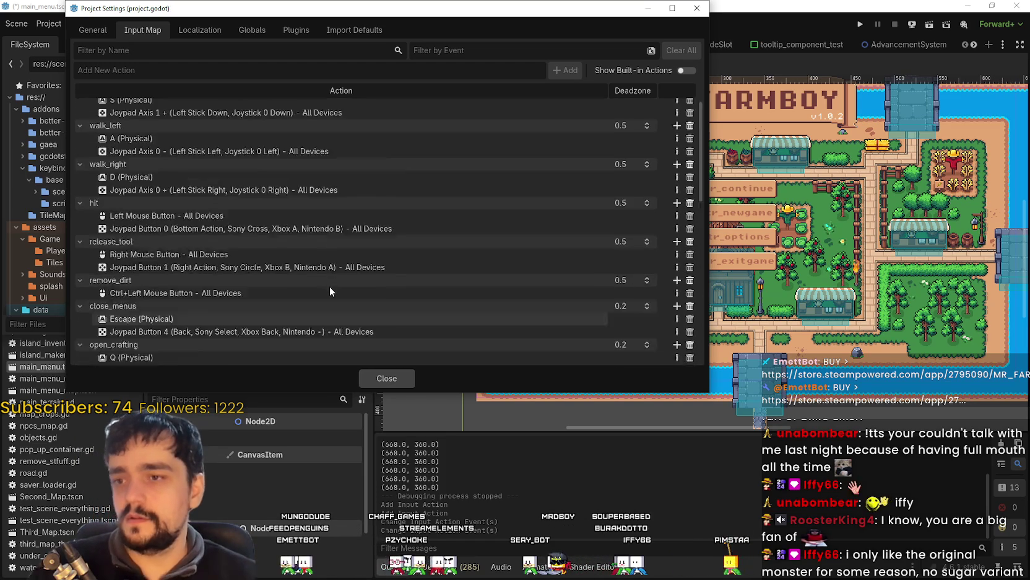
scroll(330, 286, "down", 10)
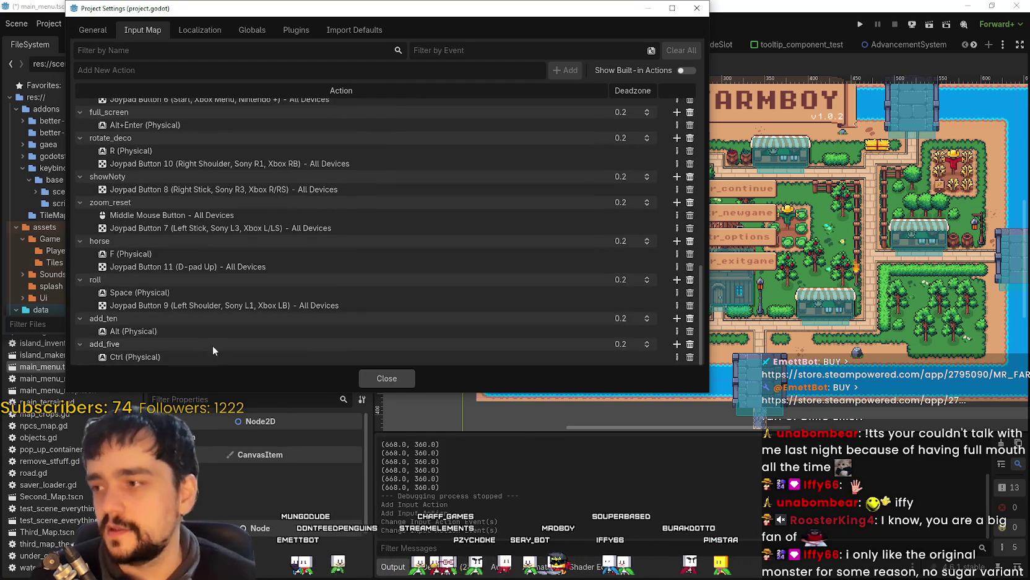
left_click(392, 379)
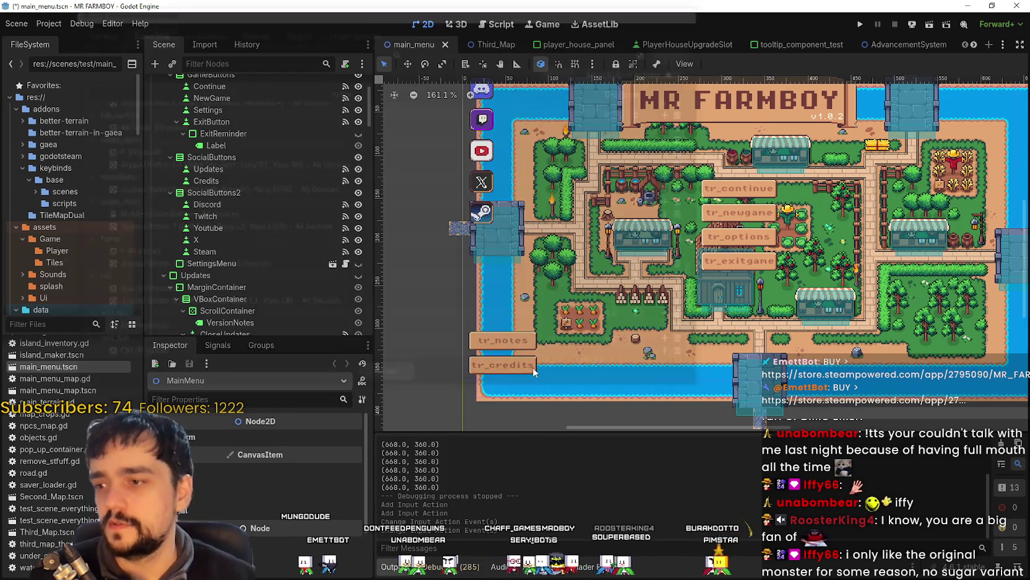
Save the main menu scene with Ctrl+S
key("ctrl+s")
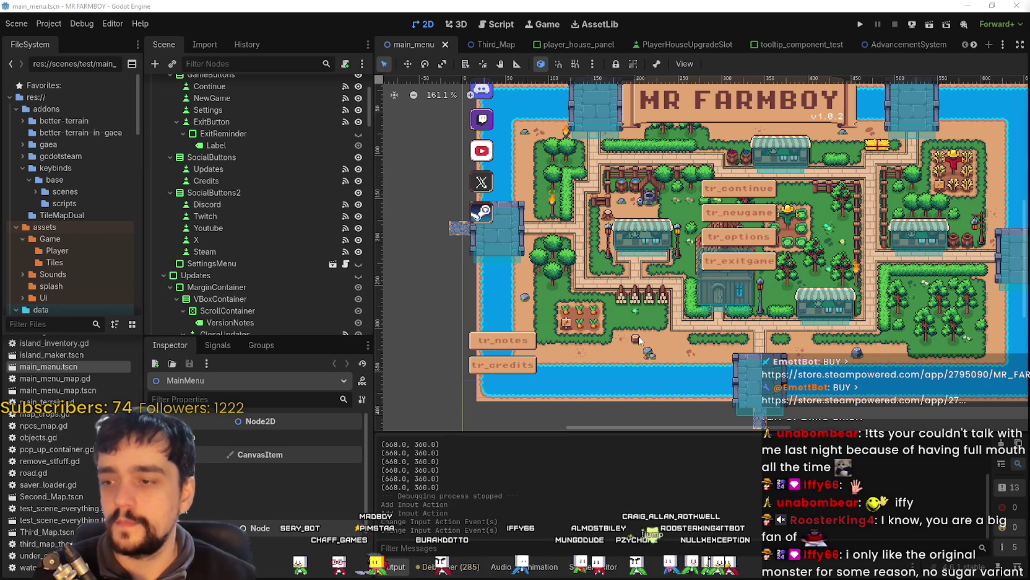
scroll(638, 339, "up", 1)
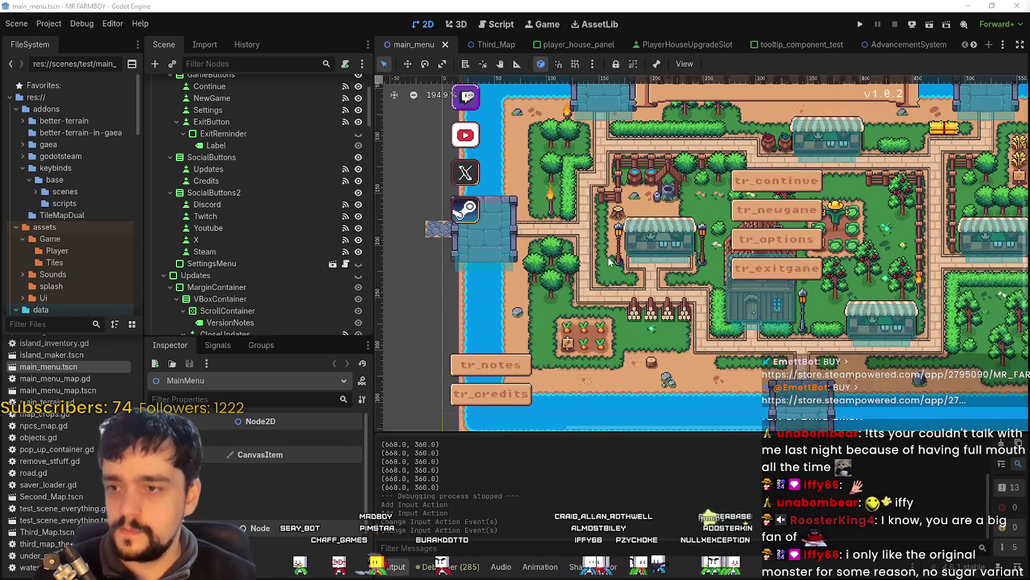
scroll(625, 268, "down", 3)
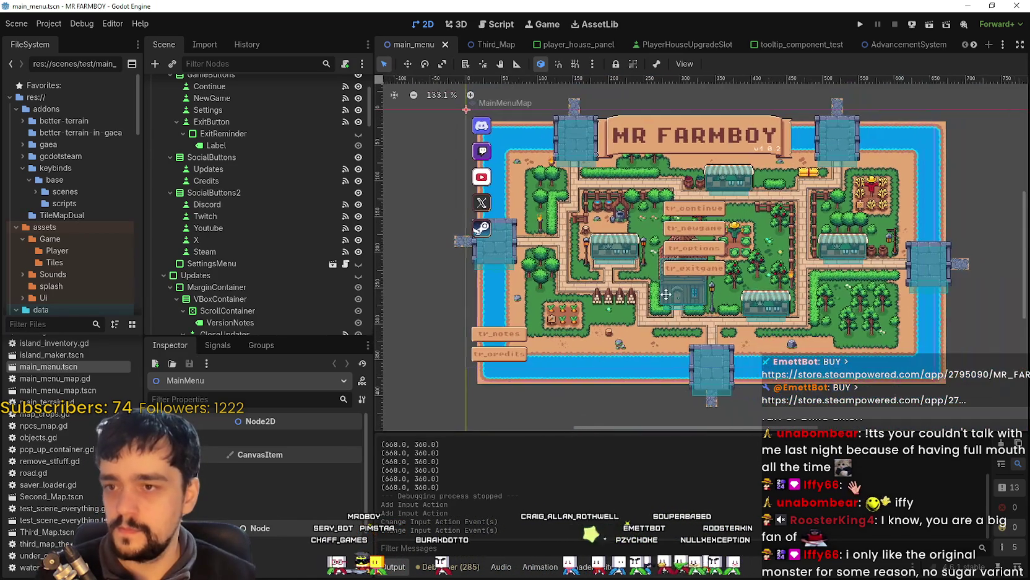
scroll(302, 296, "down", 2)
scroll(313, 289, "down", 1)
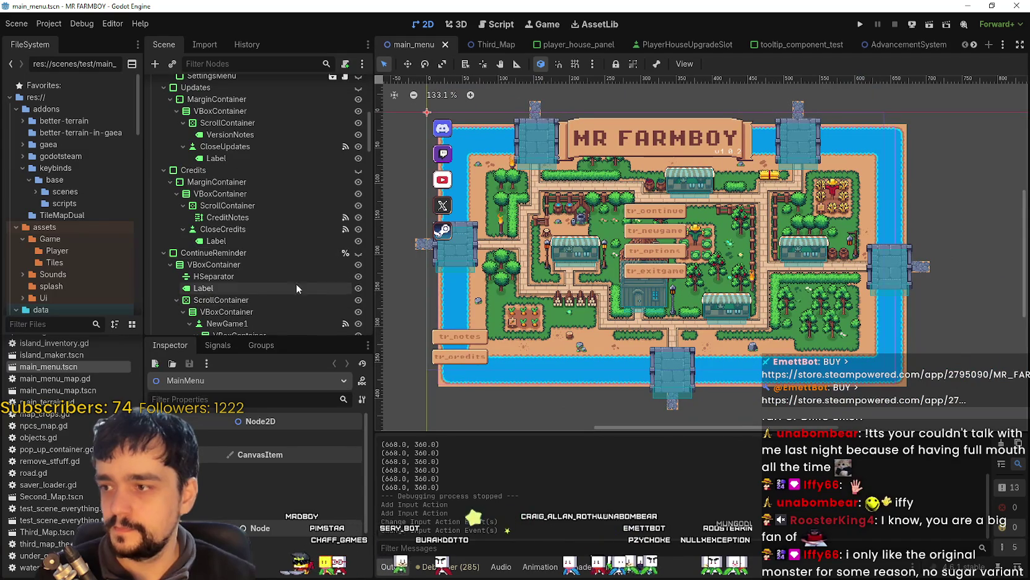
scroll(339, 156, "up", 1)
Reopen and close Project Settings, then bring up the script editor on options_menu.gd
left_click(49, 23)
left_click(59, 39)
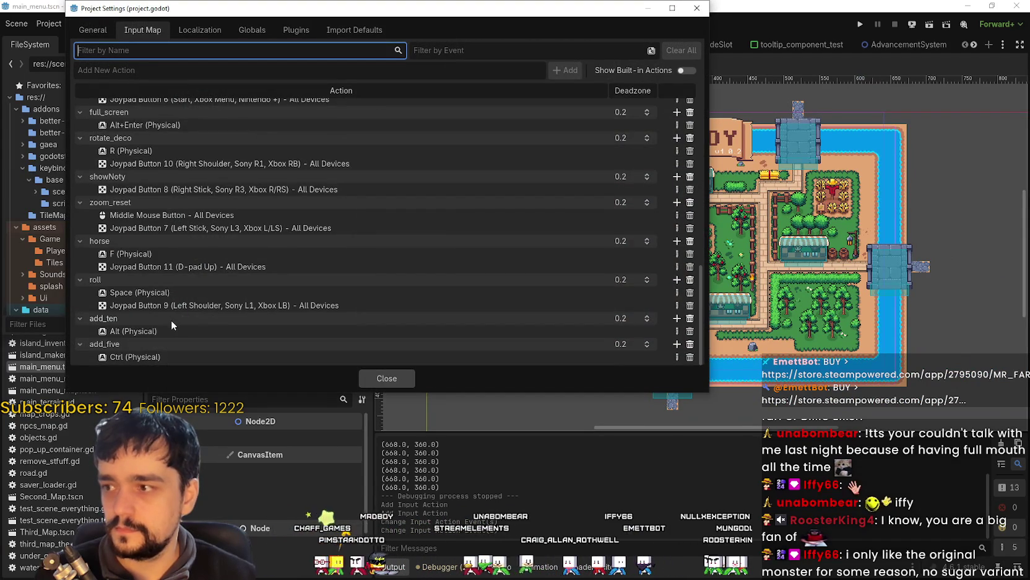
scroll(172, 322, "up", 5)
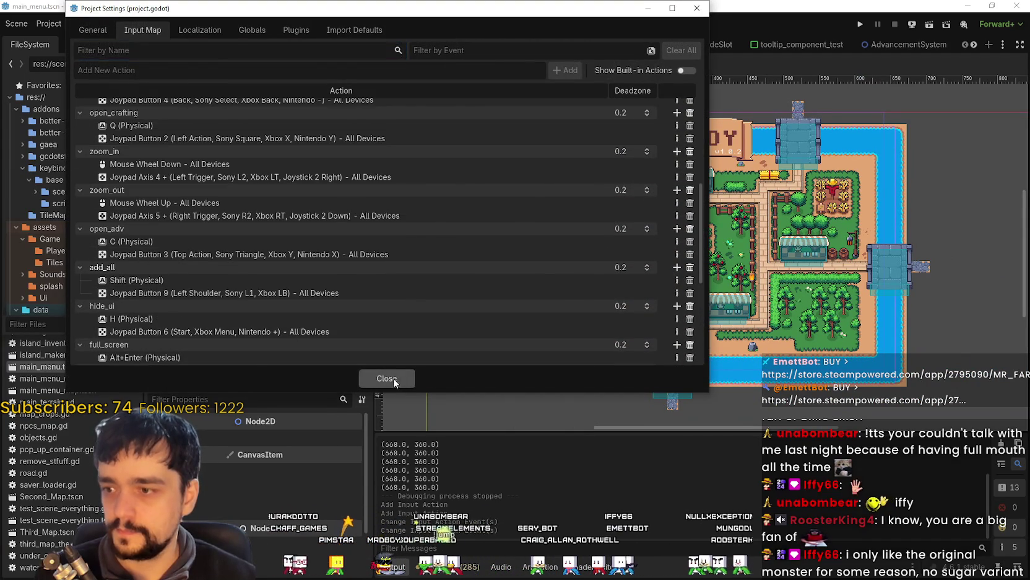
left_click(386, 378)
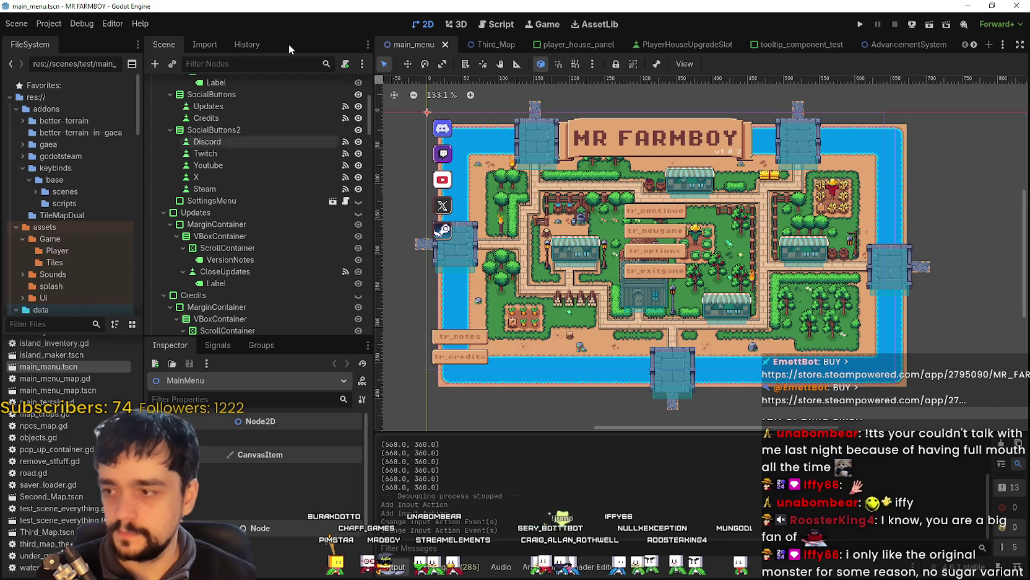
left_click(345, 202)
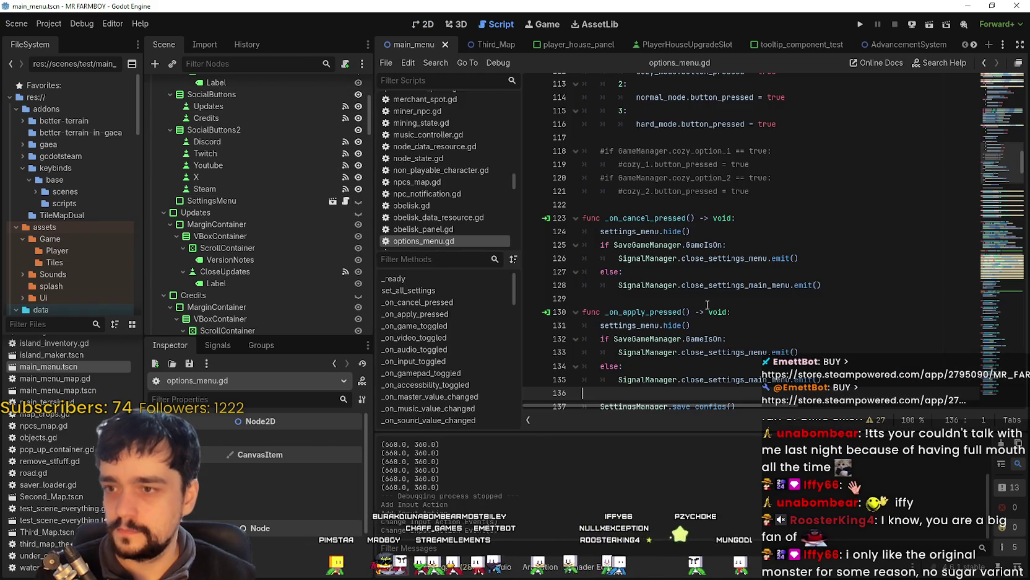
Search the project for "add_all" and open its match in game_input_events.gd
key("ctrl+shift+f")
type("\"add")
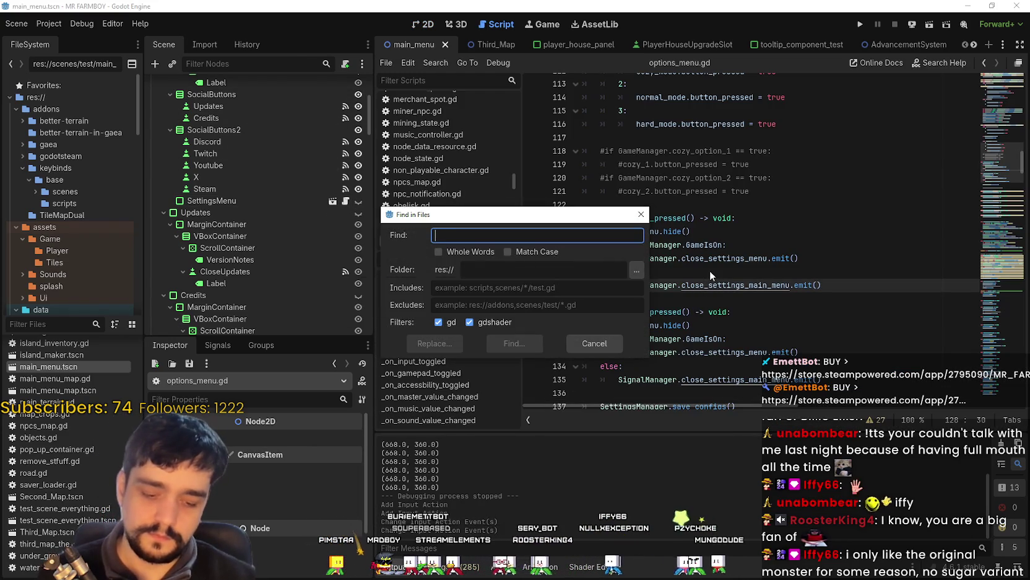
type("_all\"")
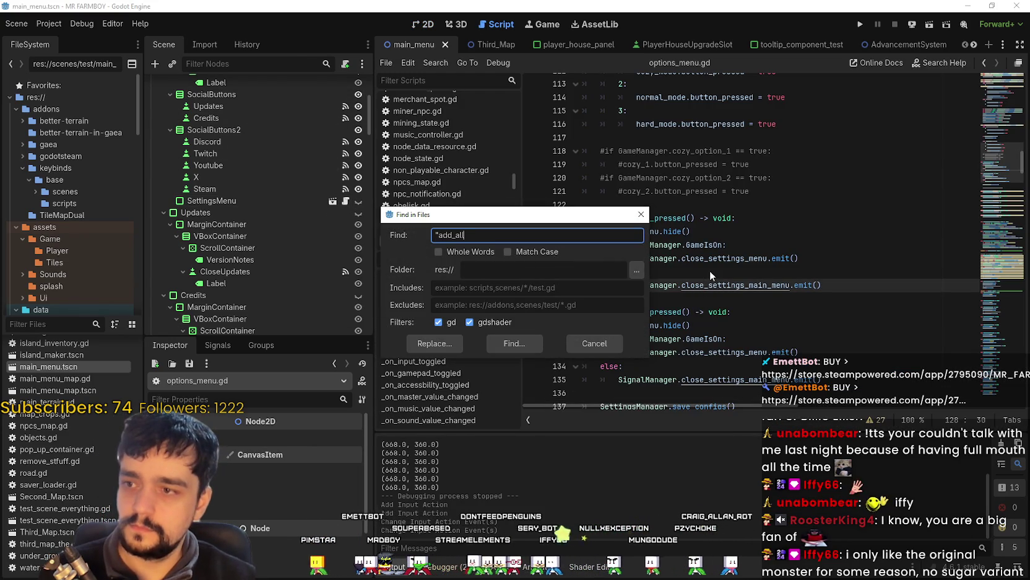
key("Return")
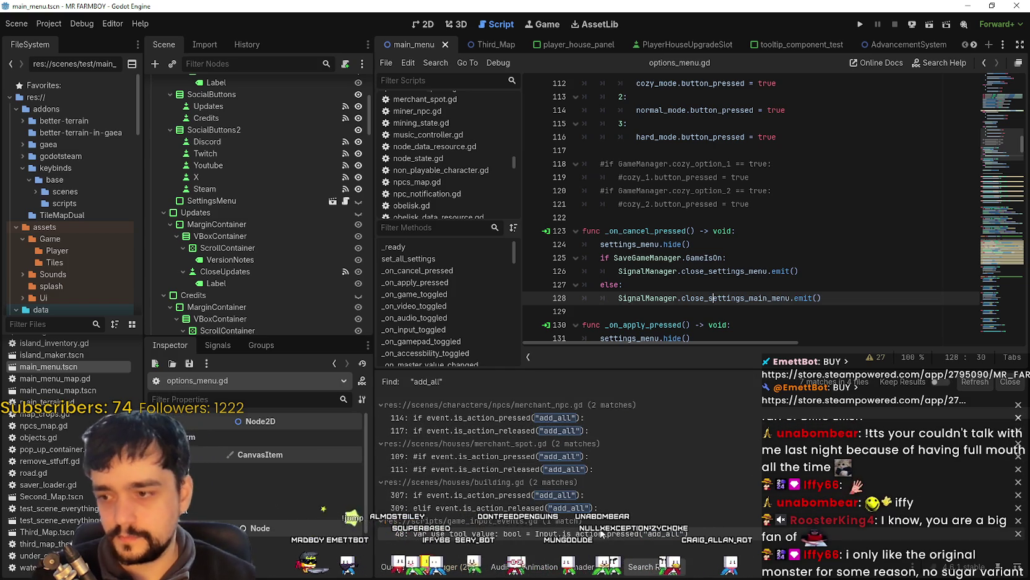
left_click(619, 534)
Duplicate the shiftAll function below itself and rename the copy to altTen
mouse_move(697, 217)
left_mouse_down()
mouse_move(657, 214)
mouse_move(582, 177)
left_mouse_up()
key("ctrl+c")
left_click(605, 231)
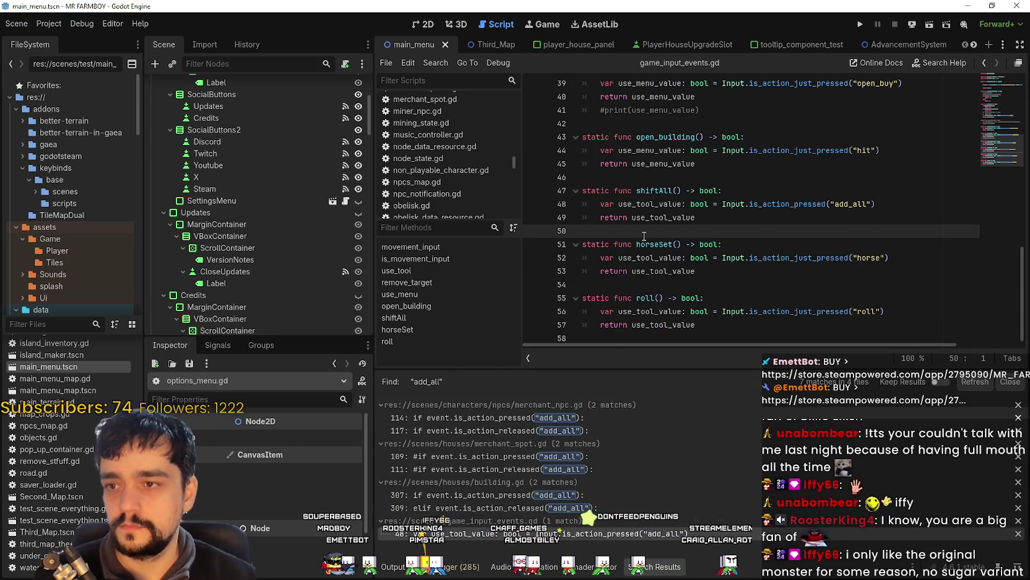
key("ctrl+v")
key("Return")
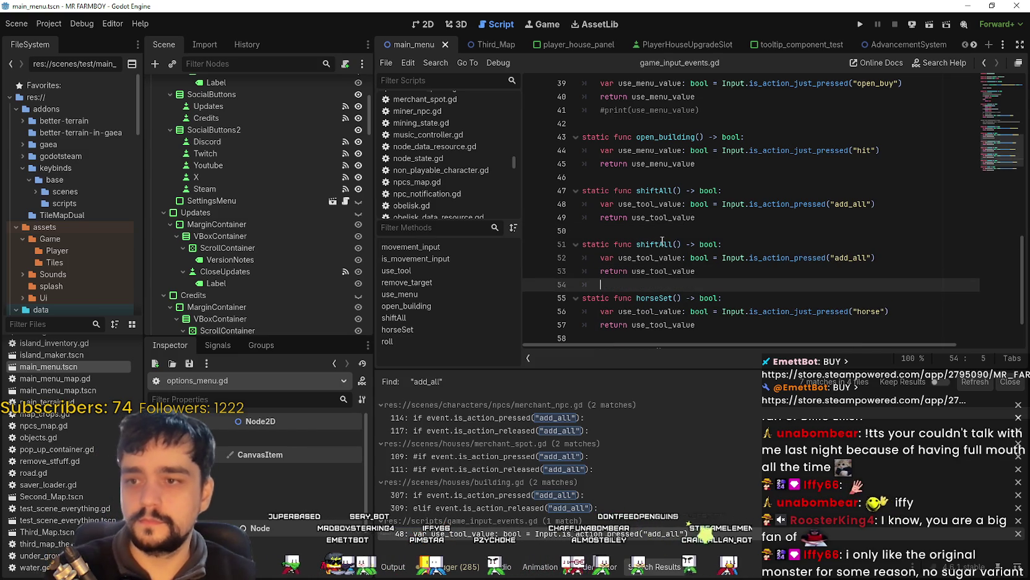
left_click_drag(660, 244, 636, 244)
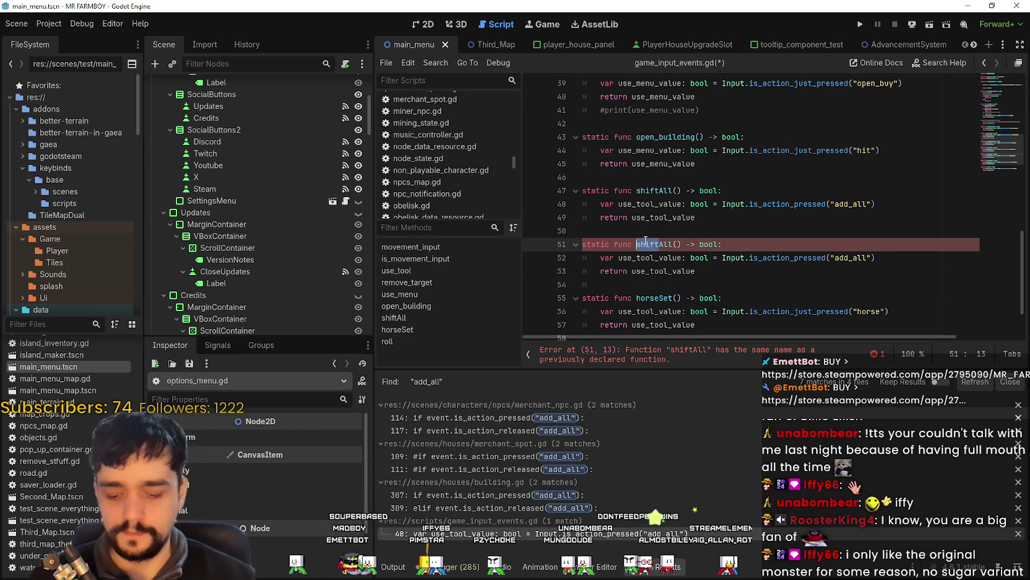
type("alt")
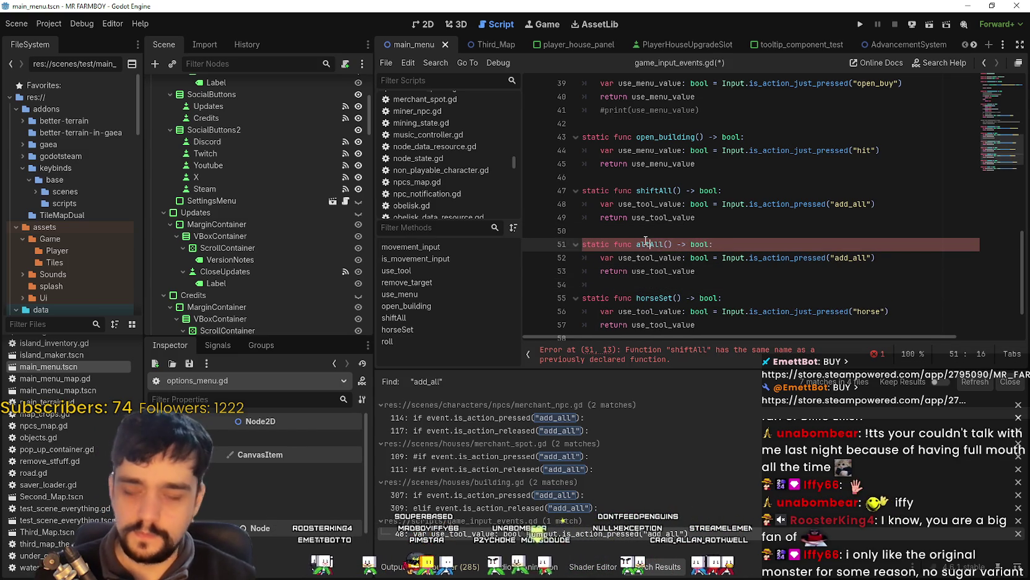
left_click_drag(664, 244, 650, 244)
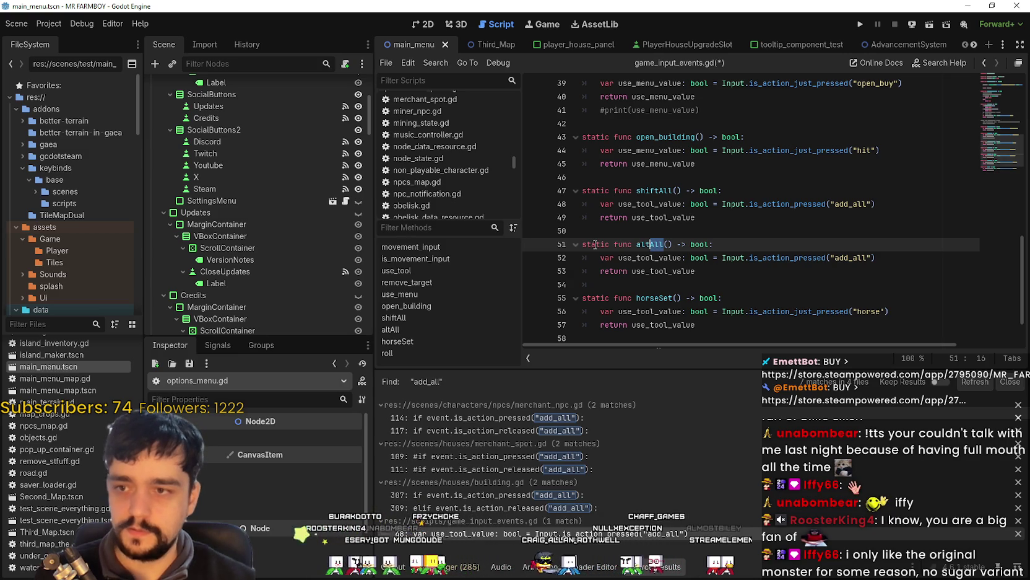
type("Ten")
Paste another shiftAll copy, rename it ctrlFie, and make it check add_five
left_click(704, 289)
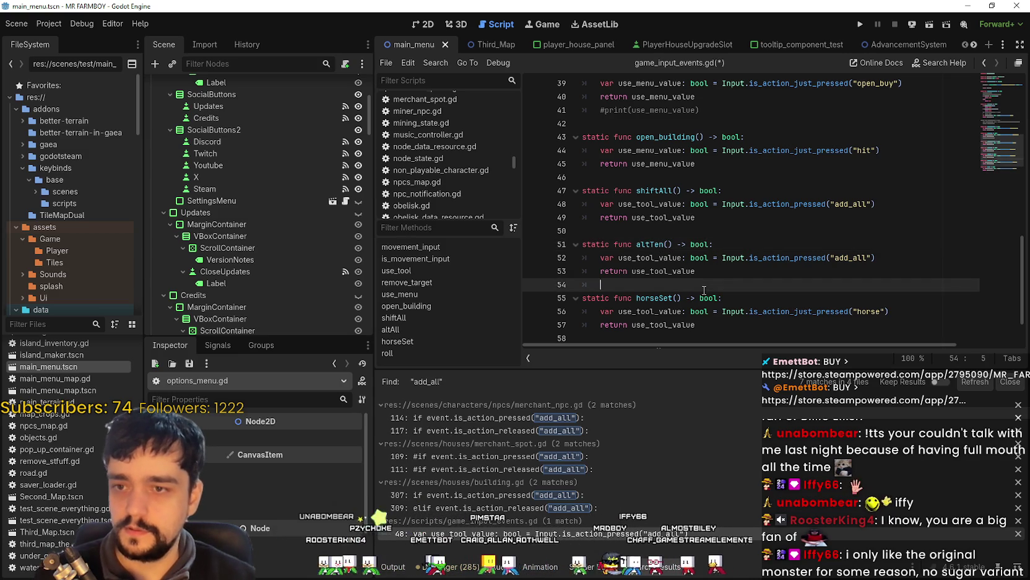
key("ctrl+v")
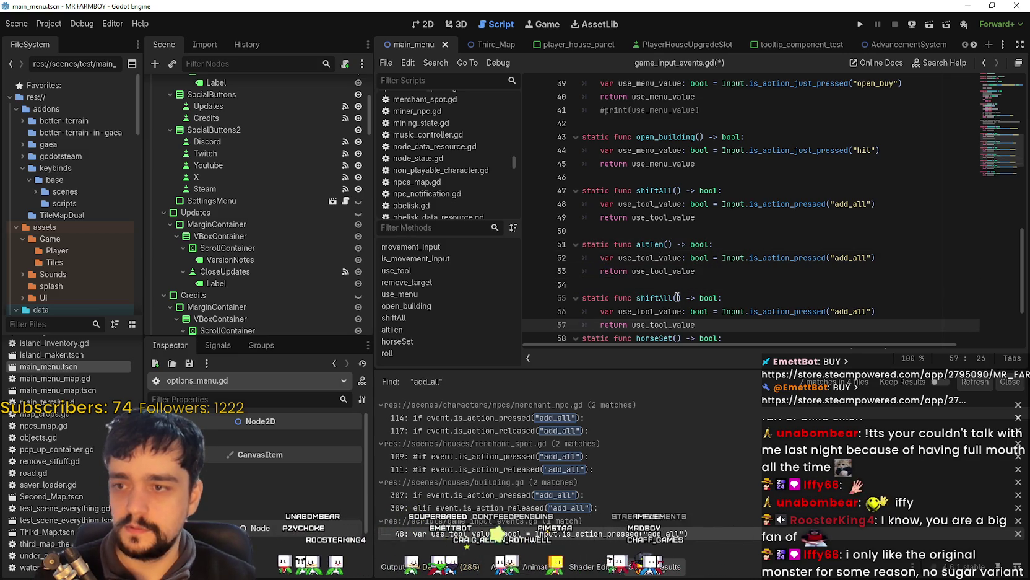
key("Return")
scroll(652, 203, "down", 2)
left_click(655, 212)
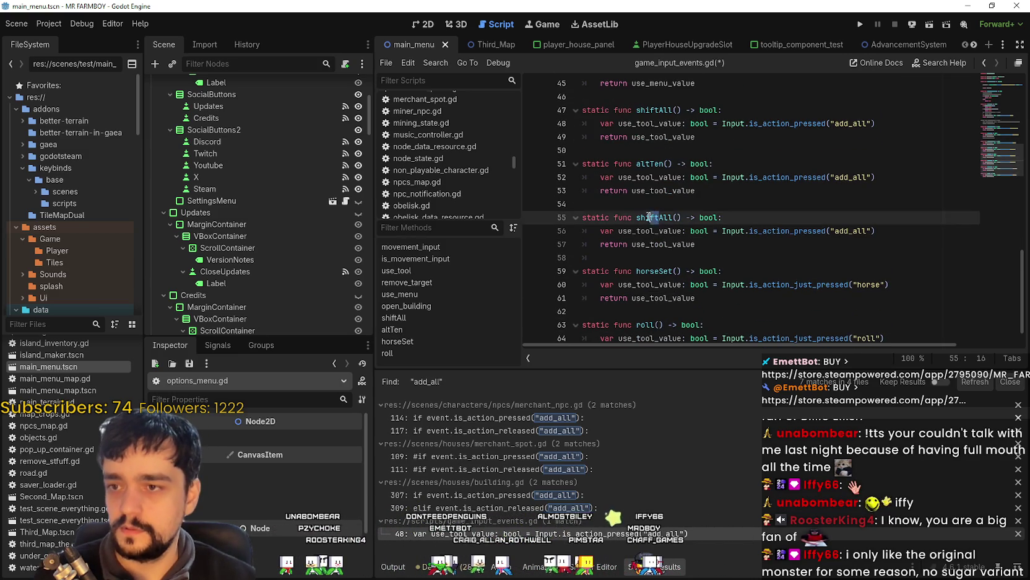
key("BackSpace")
key("BackSpace")
key("BackSpace")
key("Delete")
key("Delete")
type("ctrlFie")
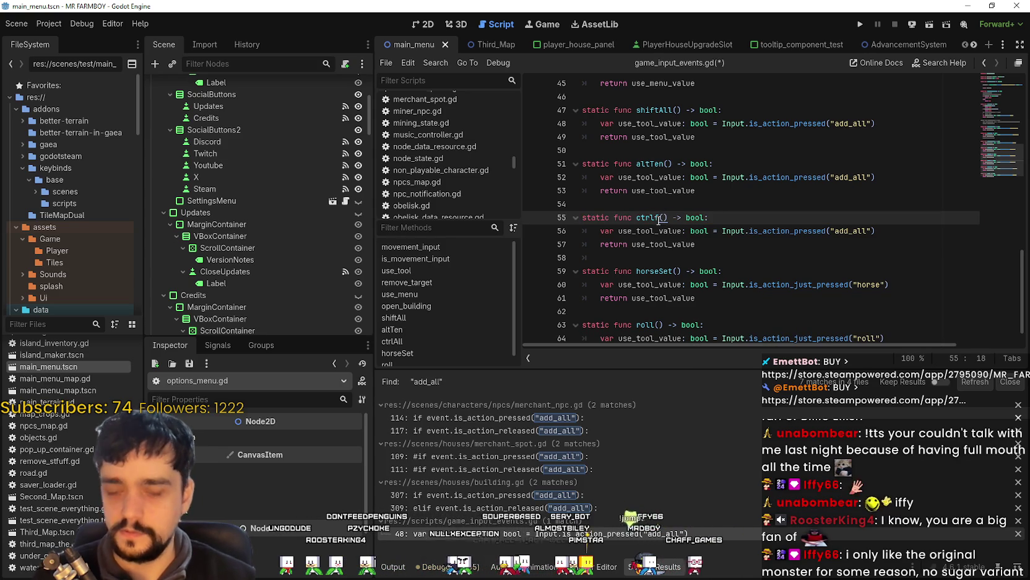
double_click(867, 231)
type("add_five")
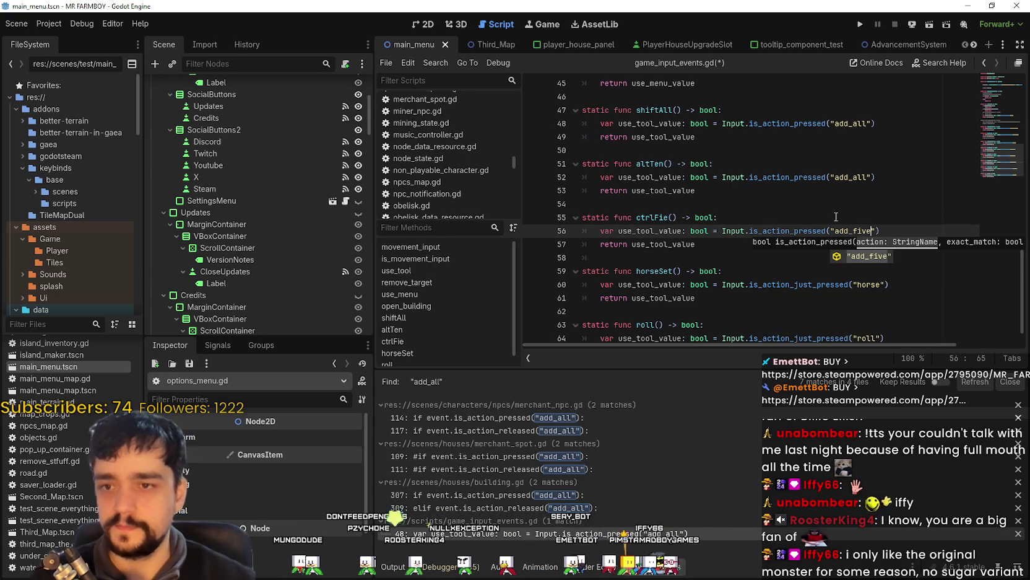
Change altTen's action check from add_all to add_ten and save the script
left_click(862, 178)
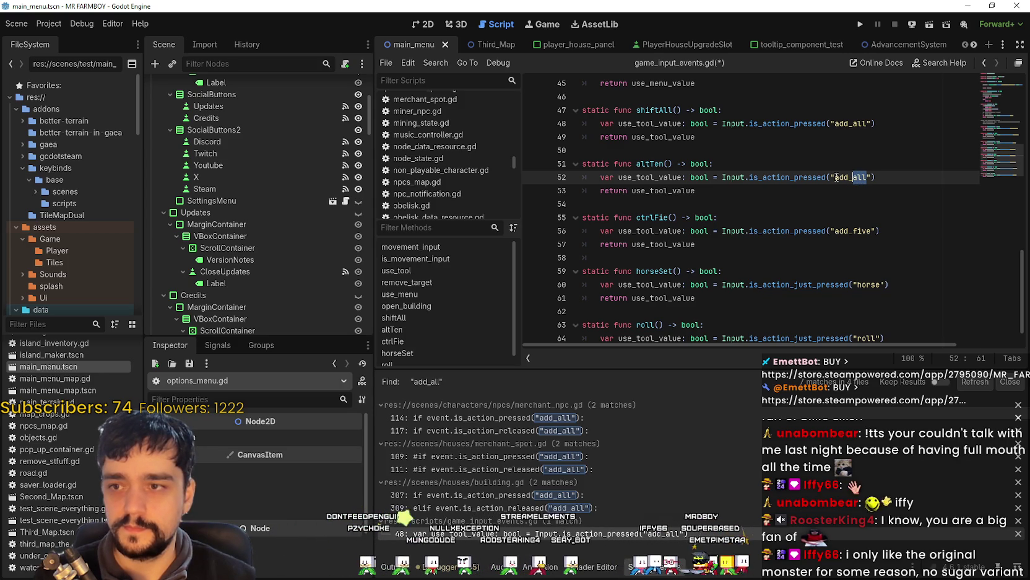
type("Ten")
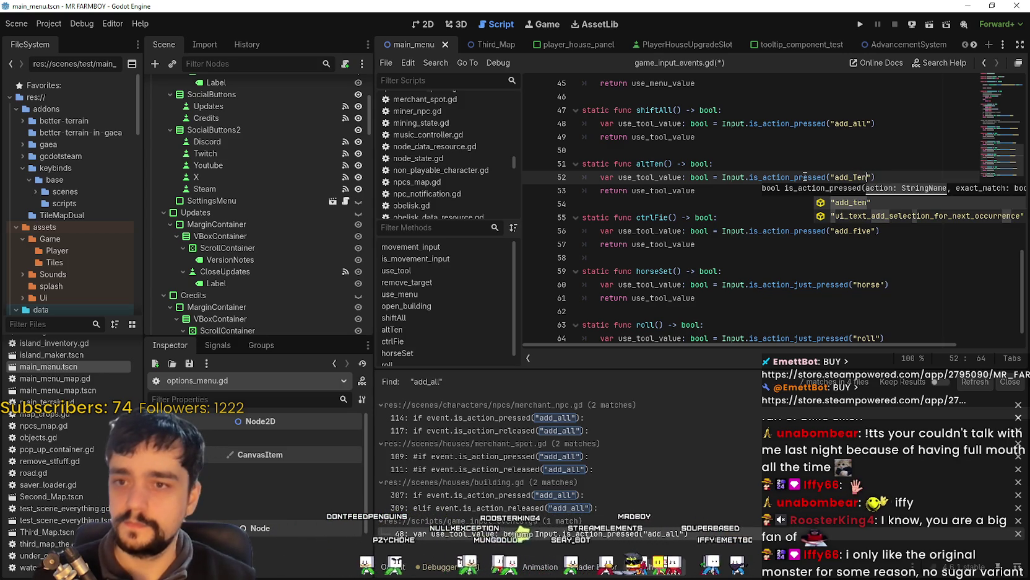
key("Left")
key("Left")
key("BackSpace")
type("r")
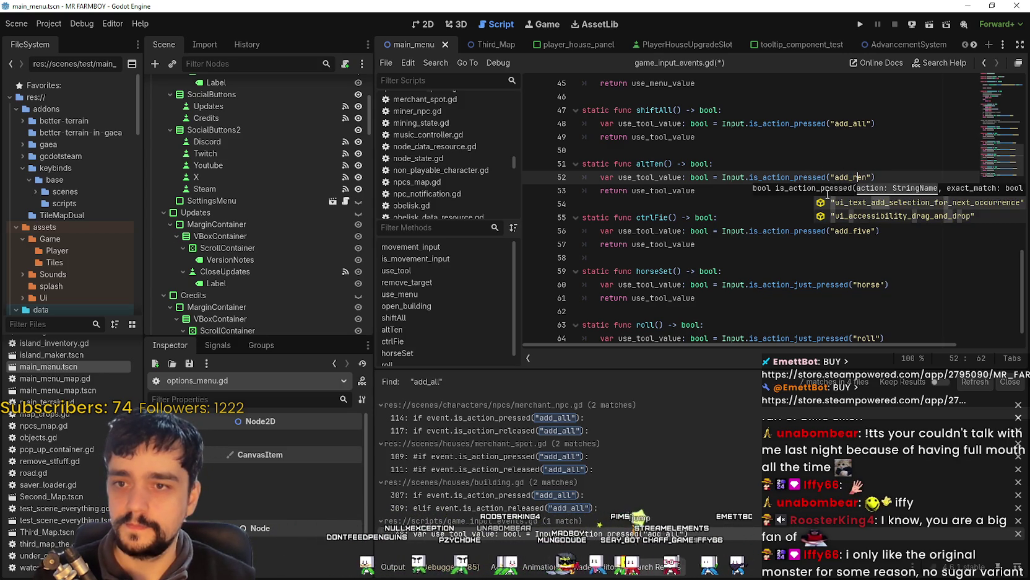
left_click(851, 177)
left_click(811, 191)
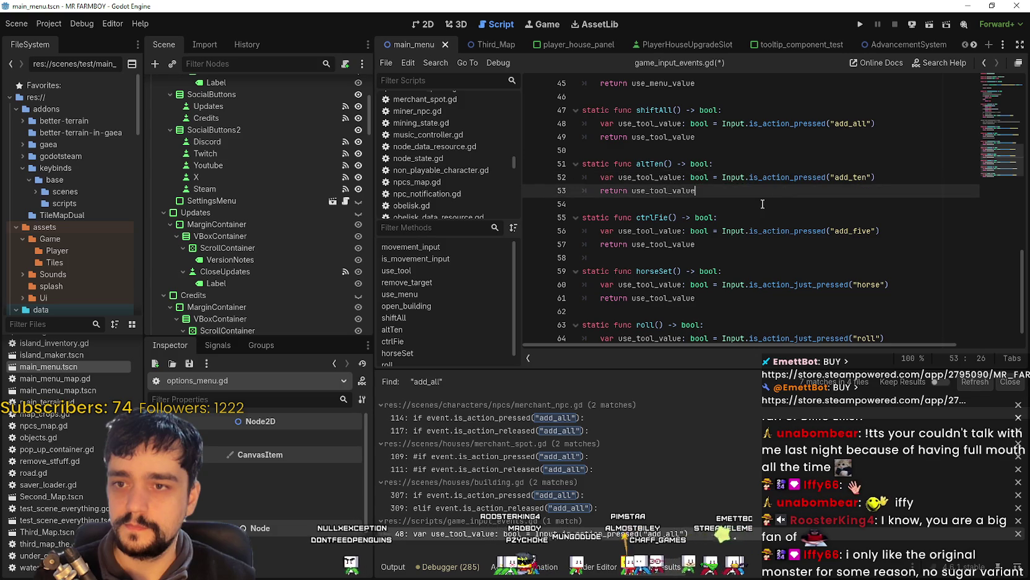
key("ctrl+s")
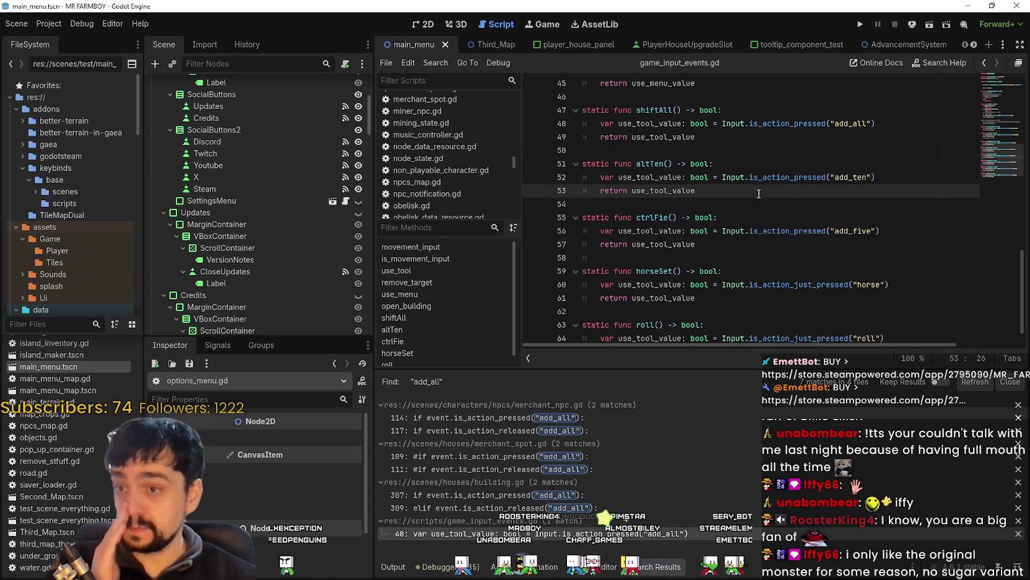
Open merchant_npc.gd at the add_all handler and select the shift_is_held property
left_click(590, 420)
scroll(754, 222, "up", 3)
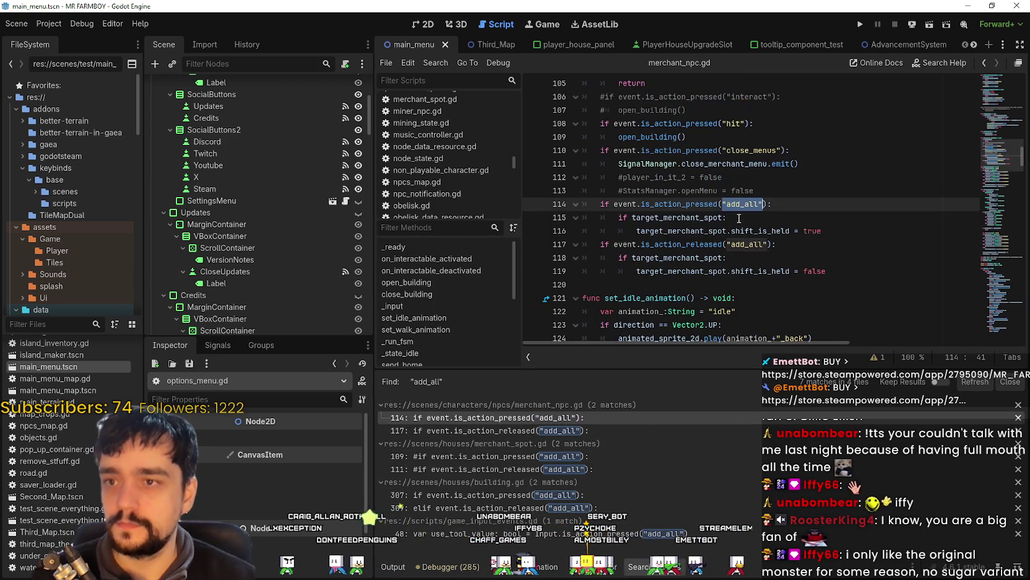
left_click(764, 219)
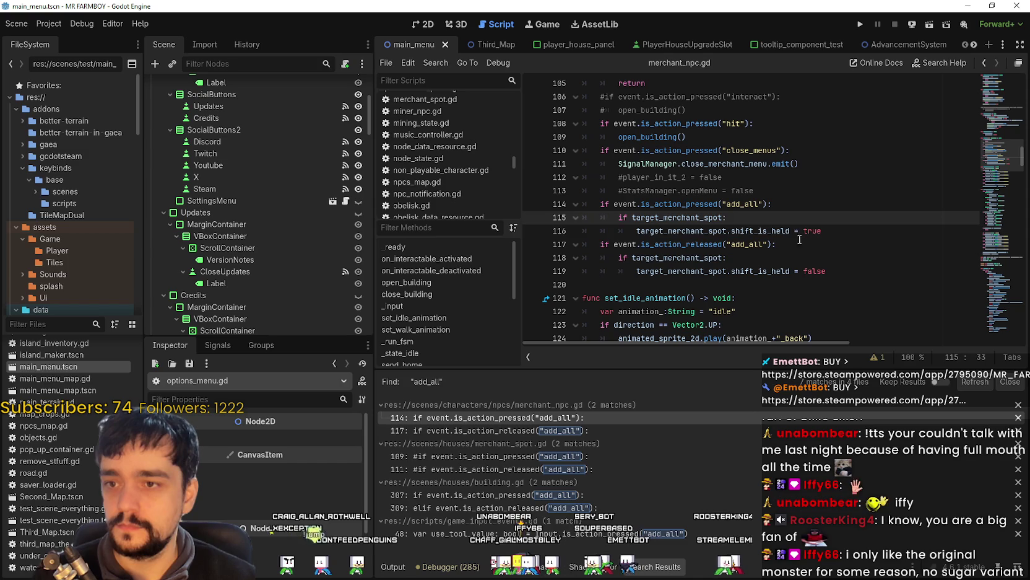
double_click(777, 233)
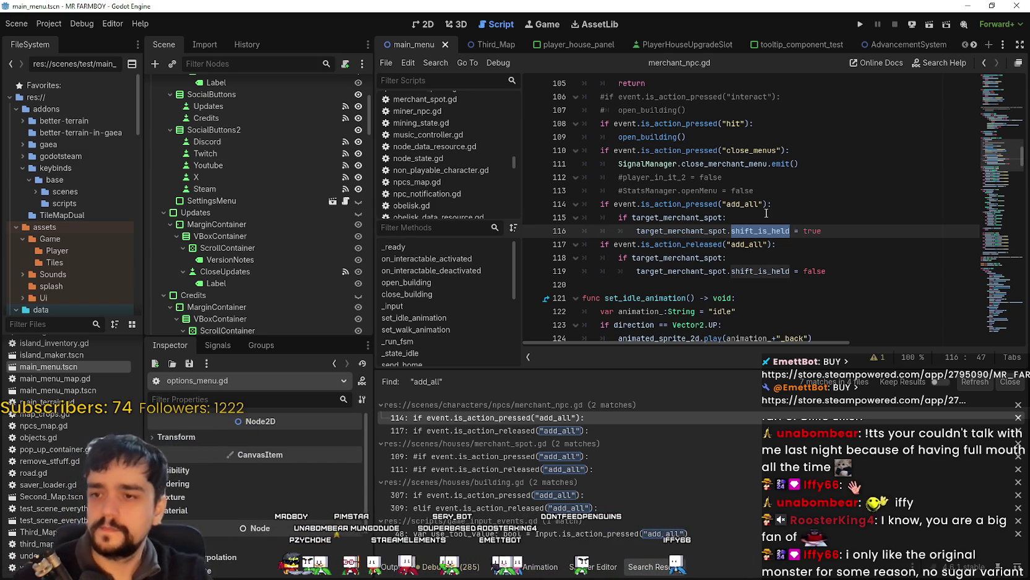
scroll(737, 179, "up", 2)
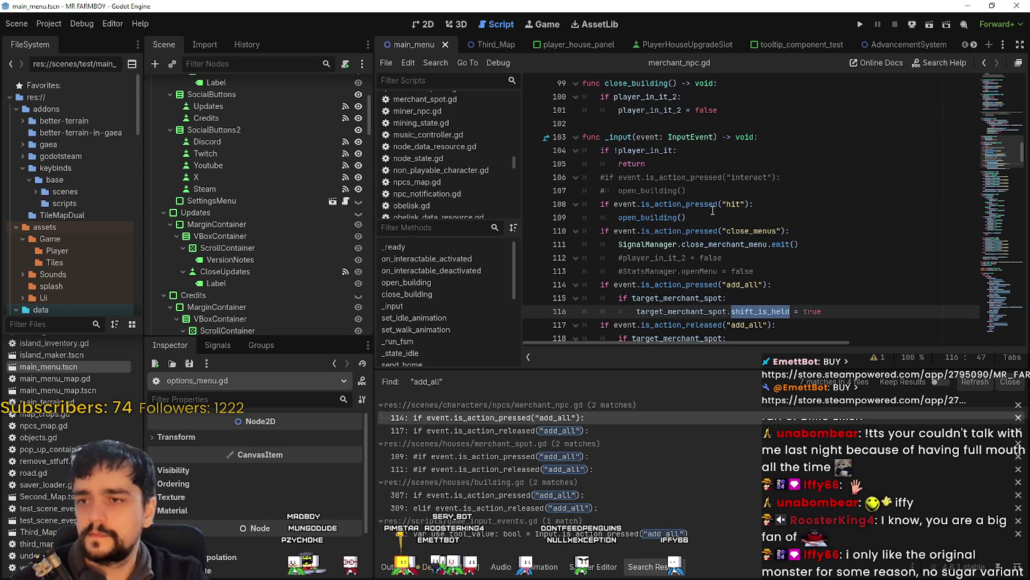
scroll(714, 209, "down", 1)
Enlarge the code area and select the add_all press/release handlers on lines 114–119
left_click_drag(685, 371, 689, 450)
left_click(852, 316)
left_click(586, 249, "shift")
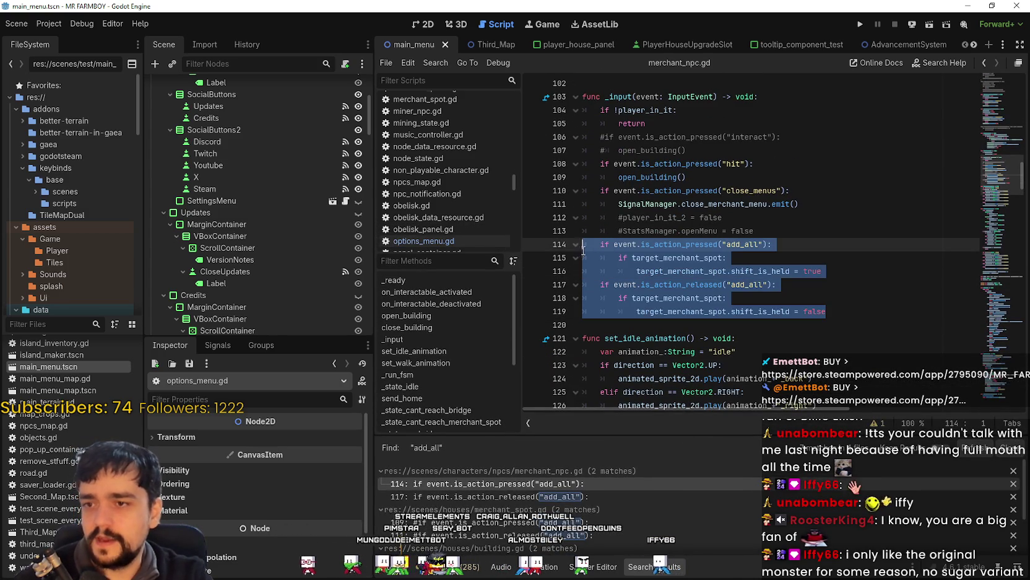
scroll(817, 314, "down", 2)
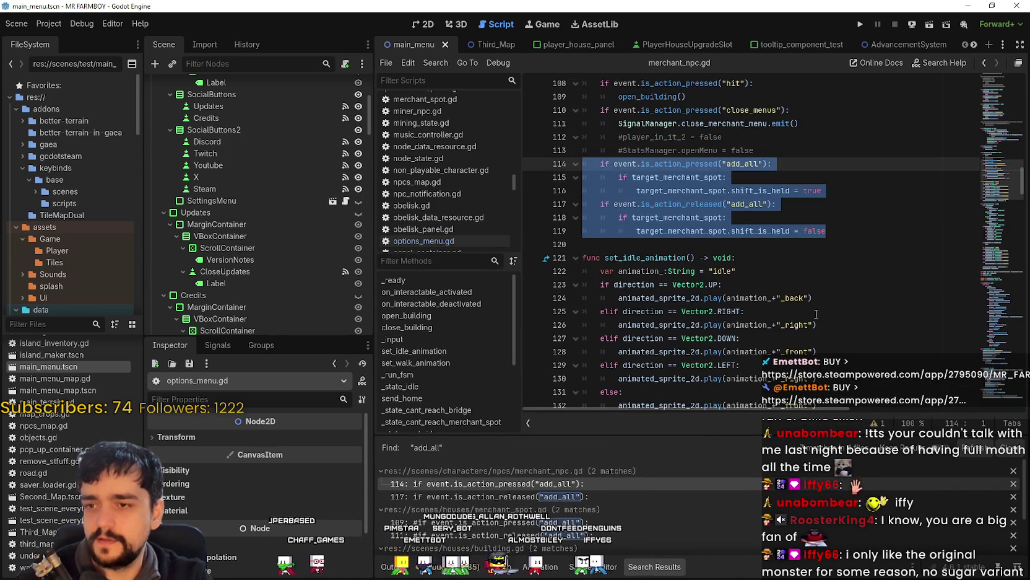
scroll(811, 309, "up", 2)
left_click(831, 314)
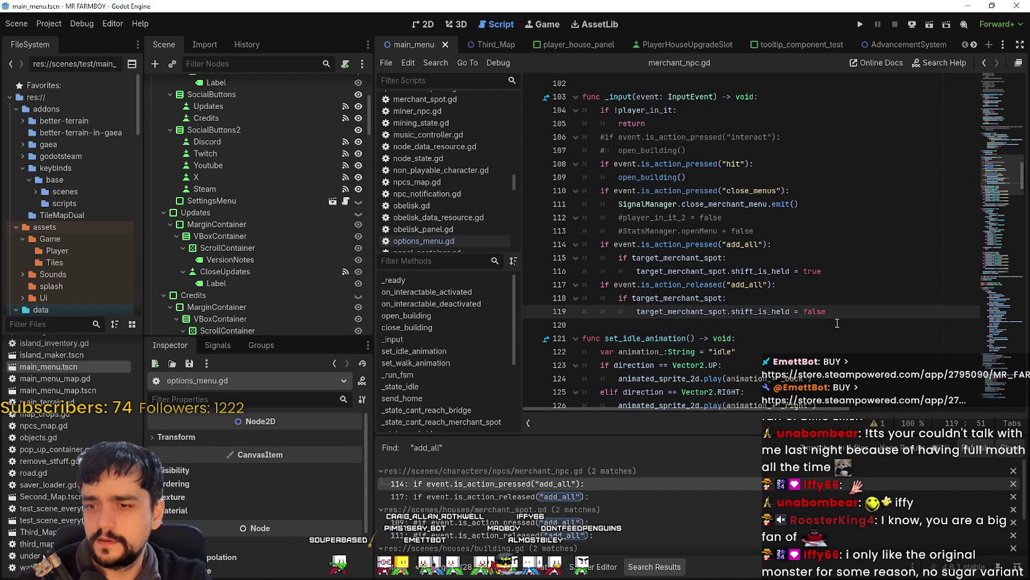
mouse_move(829, 312)
left_mouse_down()
mouse_move(582, 259)
mouse_move(582, 248)
left_mouse_up()
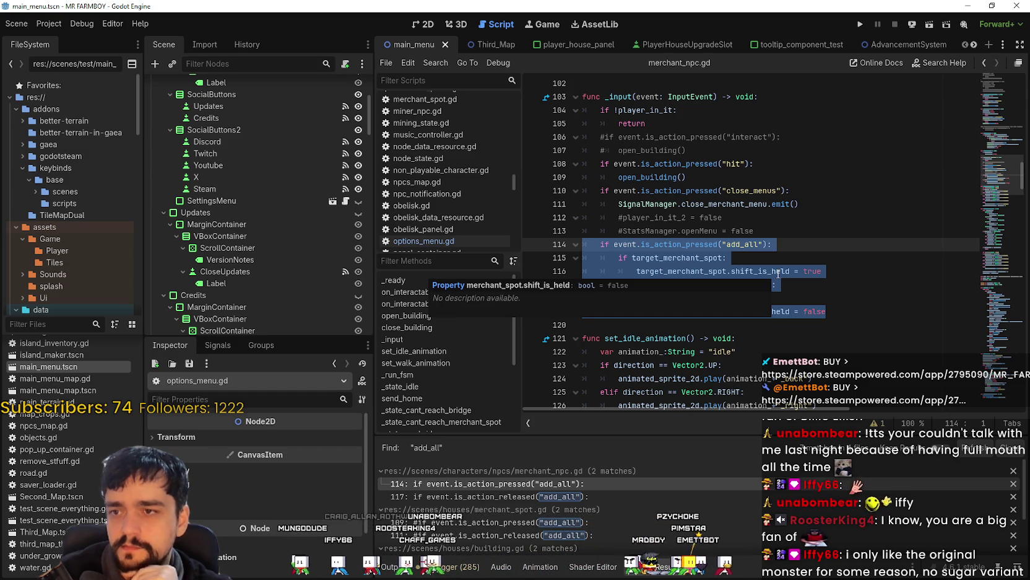
left_click(682, 210)
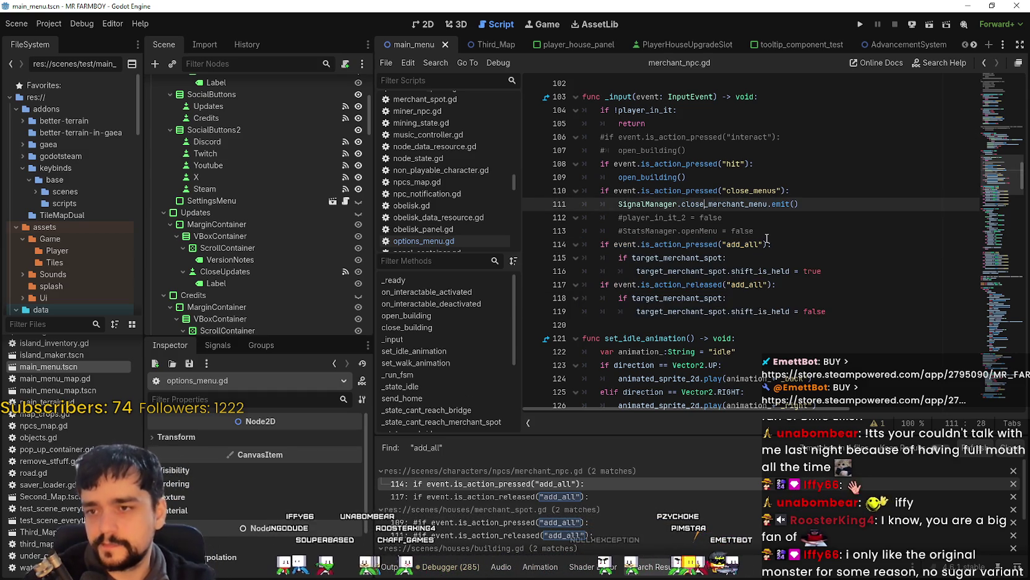
scroll(681, 223, "down", 1)
left_click(637, 272)
key("Down")
key("shift+Up")
key("shift+Up")
key("shift+Up")
Paste a duplicate of the add_all handler block on empty line 120
scroll(689, 214, "up", 4)
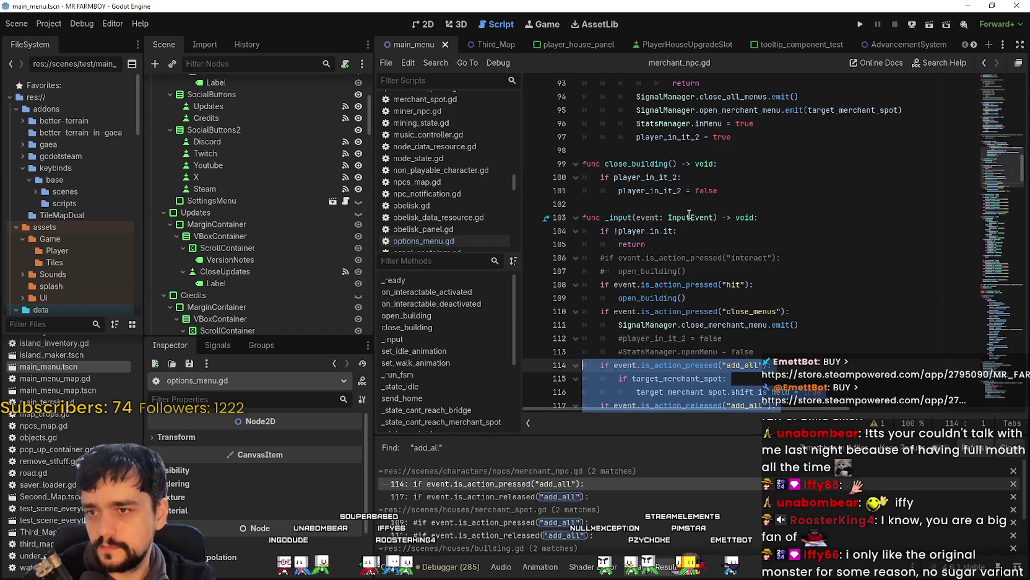
scroll(634, 215, "down", 5)
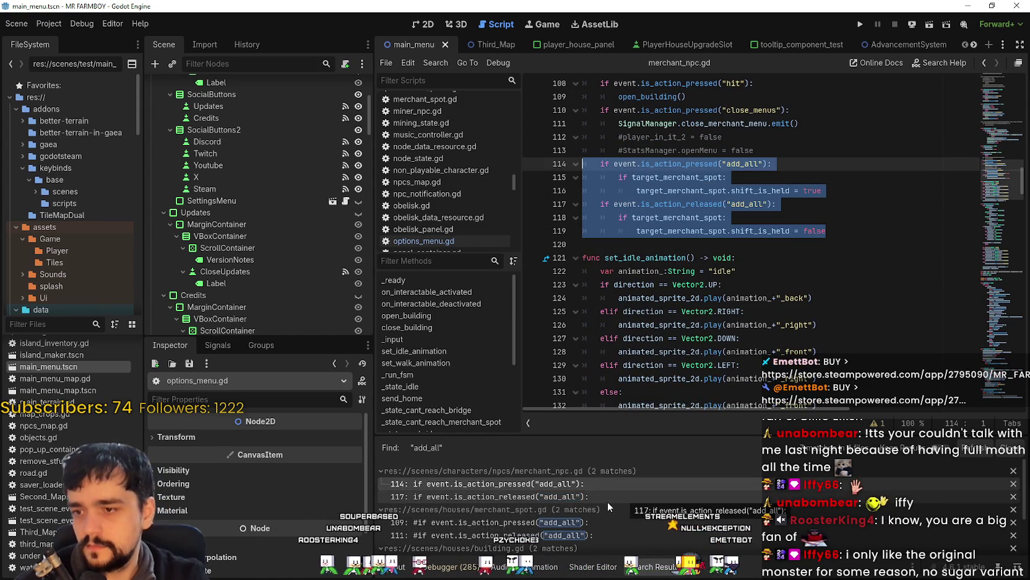
scroll(601, 505, "down", 2)
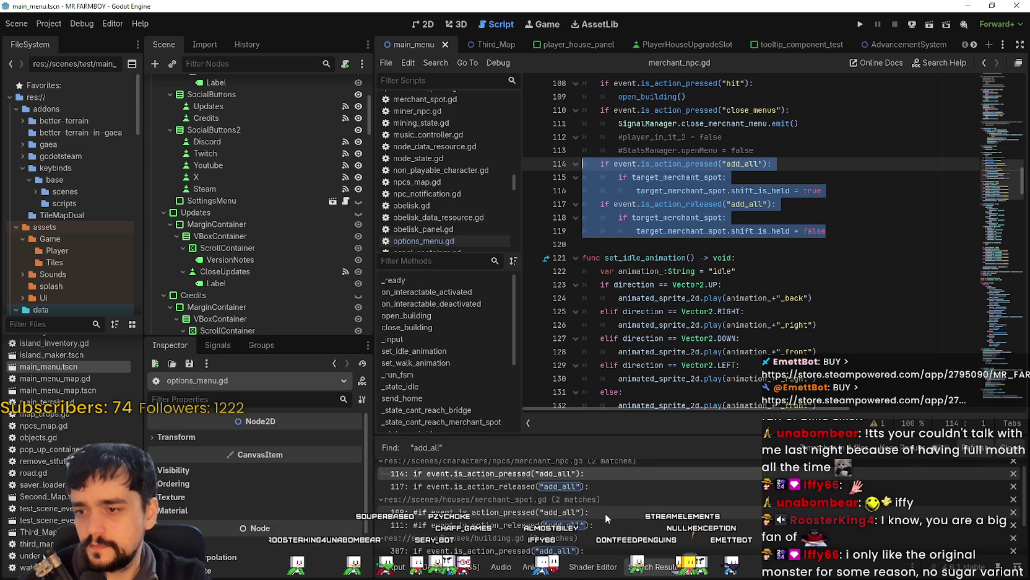
scroll(625, 506, "up", 2)
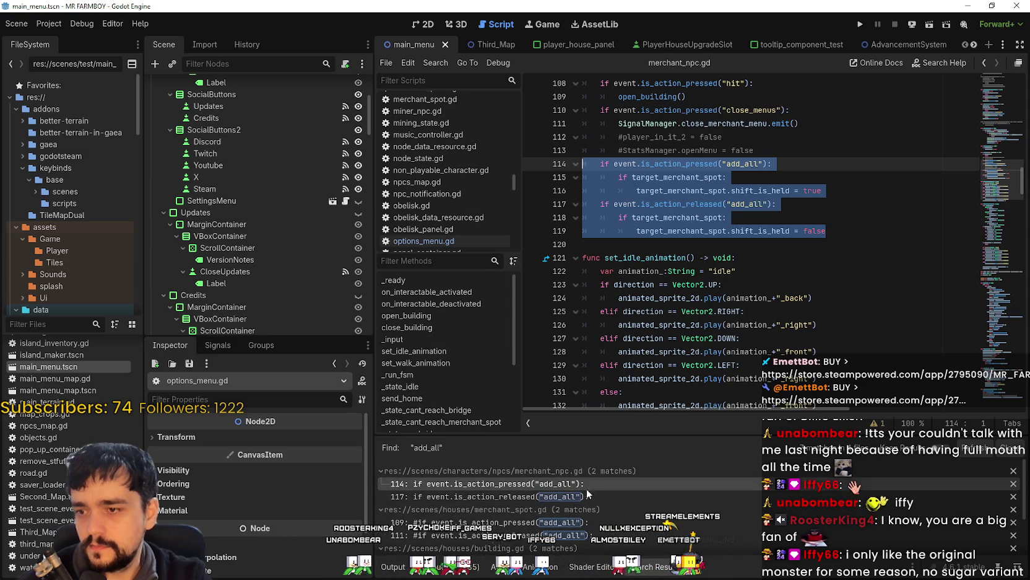
scroll(596, 505, "down", 3)
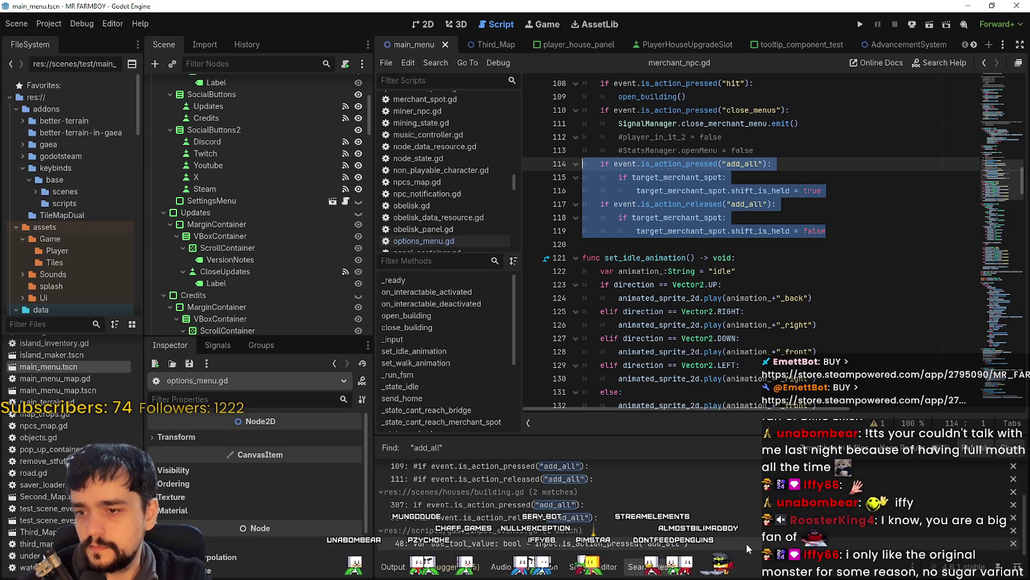
scroll(567, 488, "up", 3)
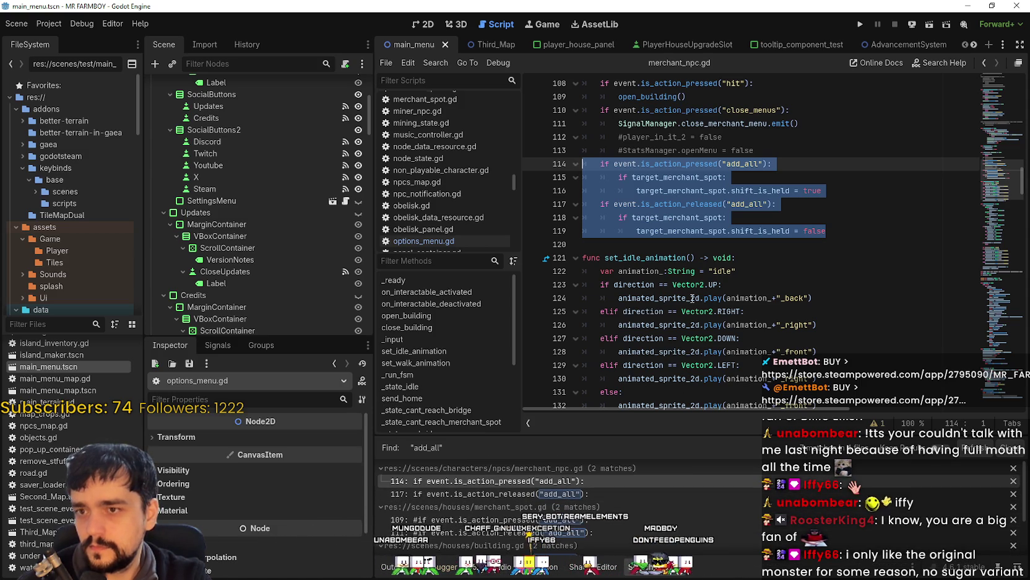
left_click(627, 246)
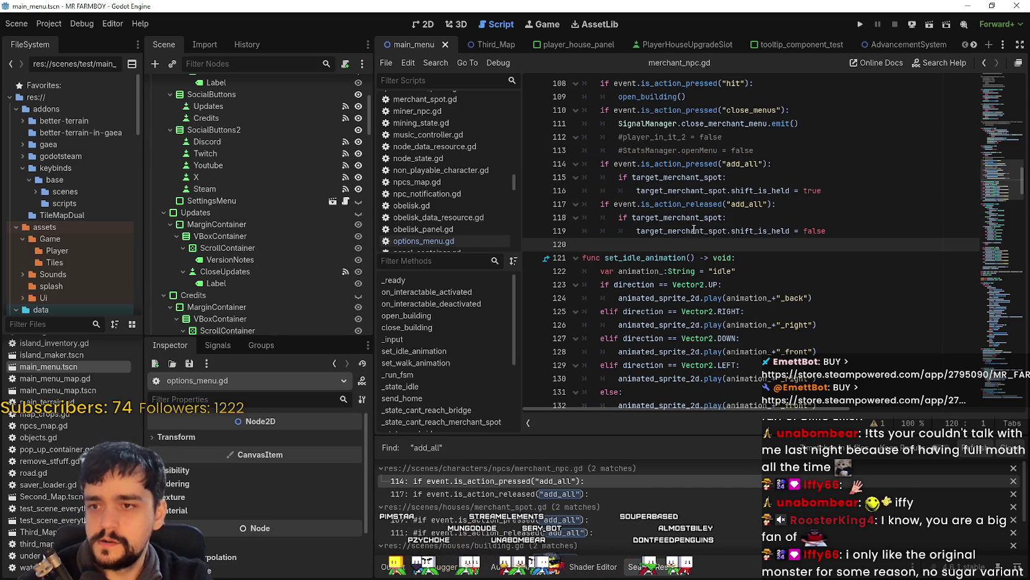
type("if event.is_action_pressed(\"add_all\"): \t\tif target_merchant_spot: \t\t\ttarget_merchant_spot.shift_is_held = true \tif event.is_action_released(\"add_all\"): \t\tif target_merchant_spot: \t\t\ttarget_merchant_spot.shift_is_held = false")
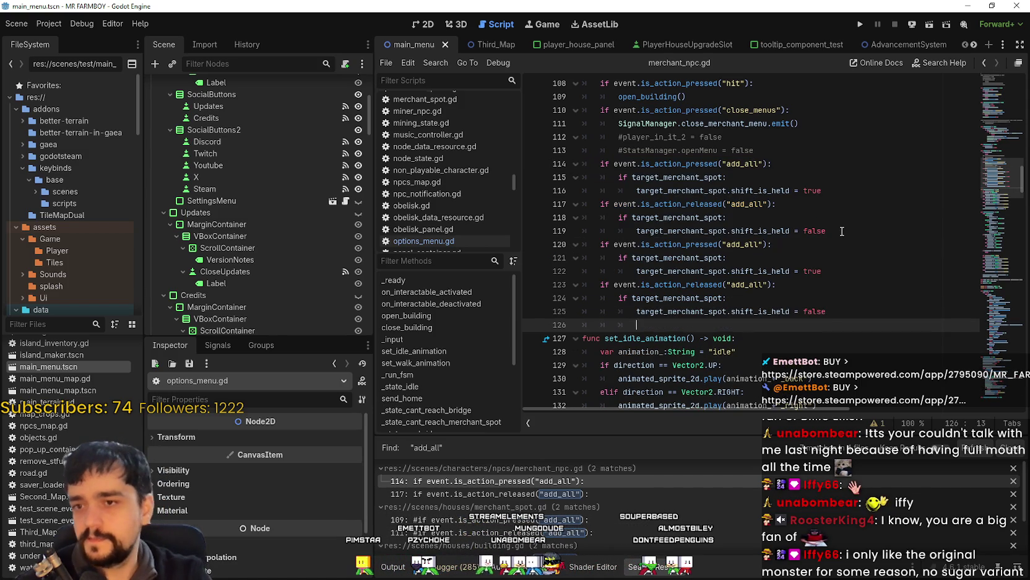
Rename the copied add_all pressed and released handlers to add_ten
left_click(844, 231)
key("Return")
double_click(727, 254)
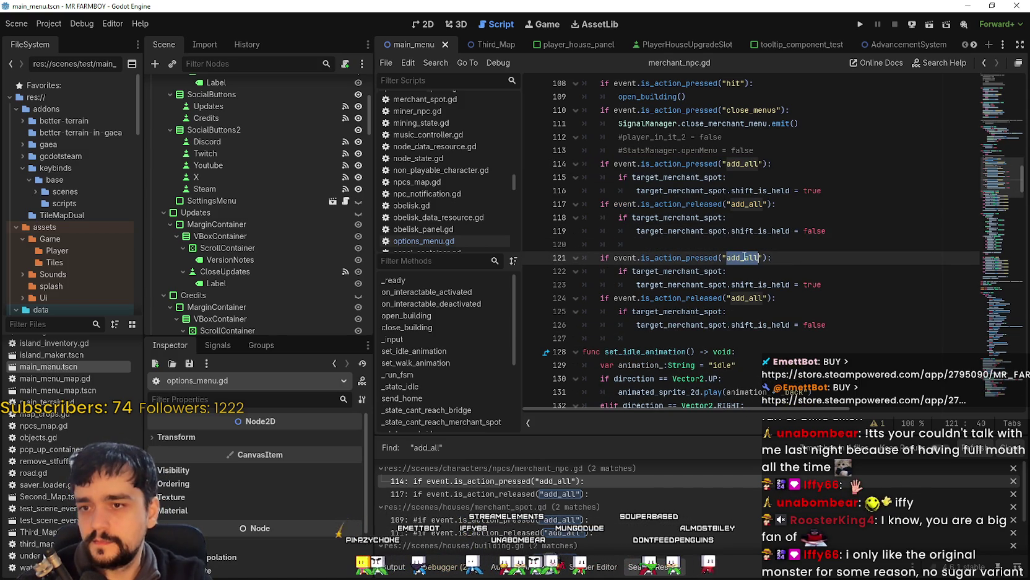
left_click(752, 258)
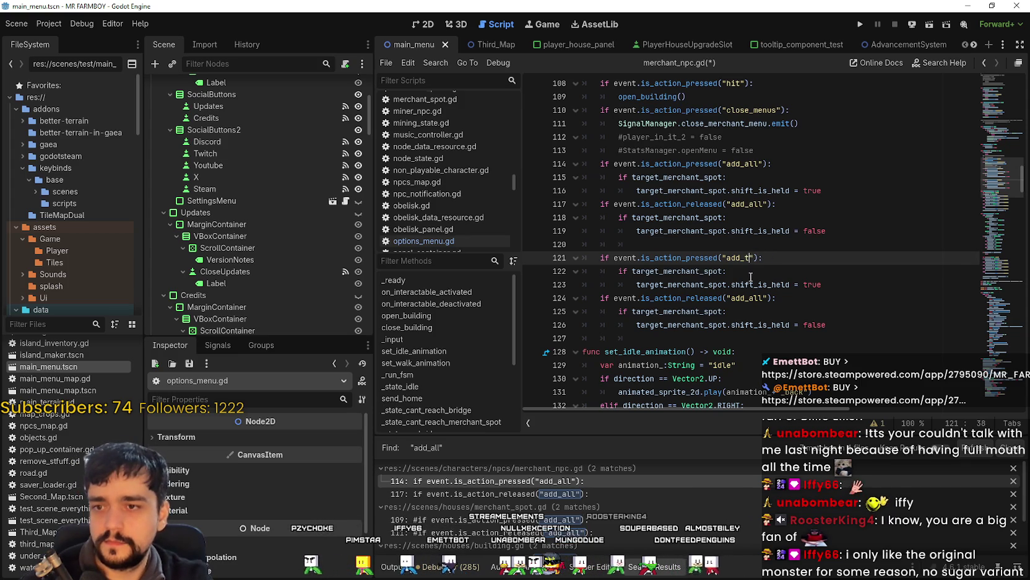
key("Delete")
key("BackSpace")
key("BackSpace")
type("te")
left_click(763, 283)
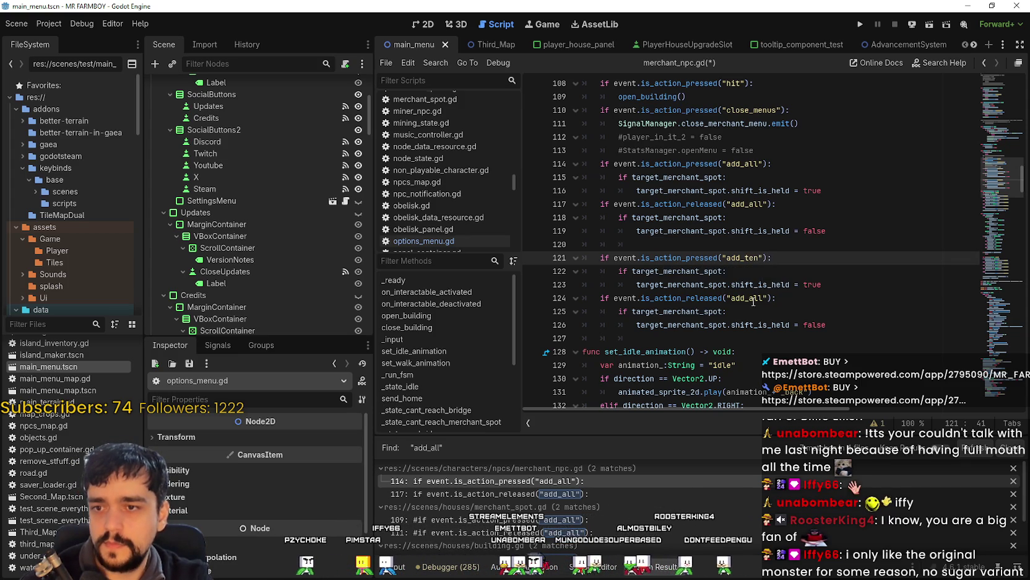
left_click(747, 298)
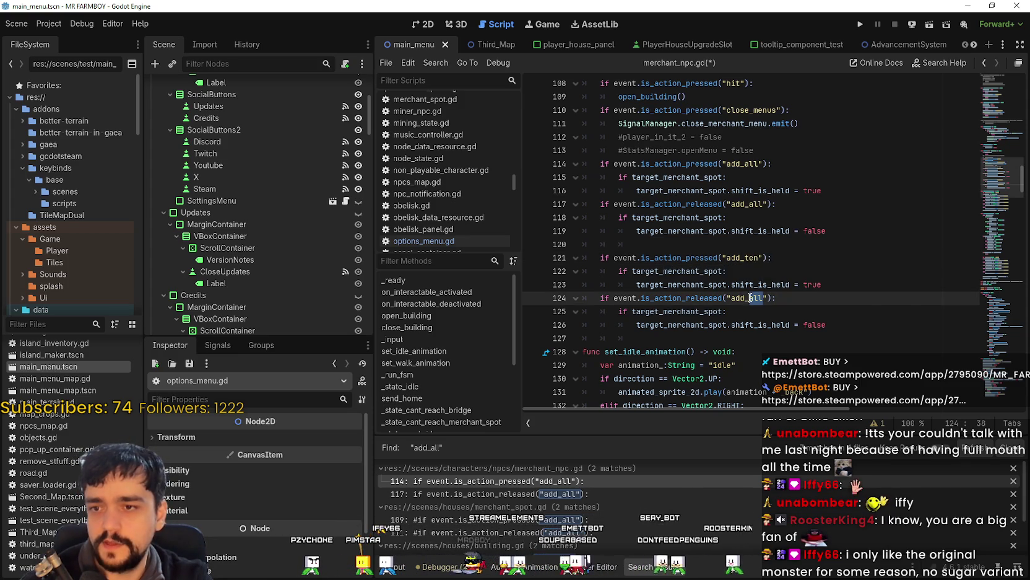
type("ten")
left_click(751, 270)
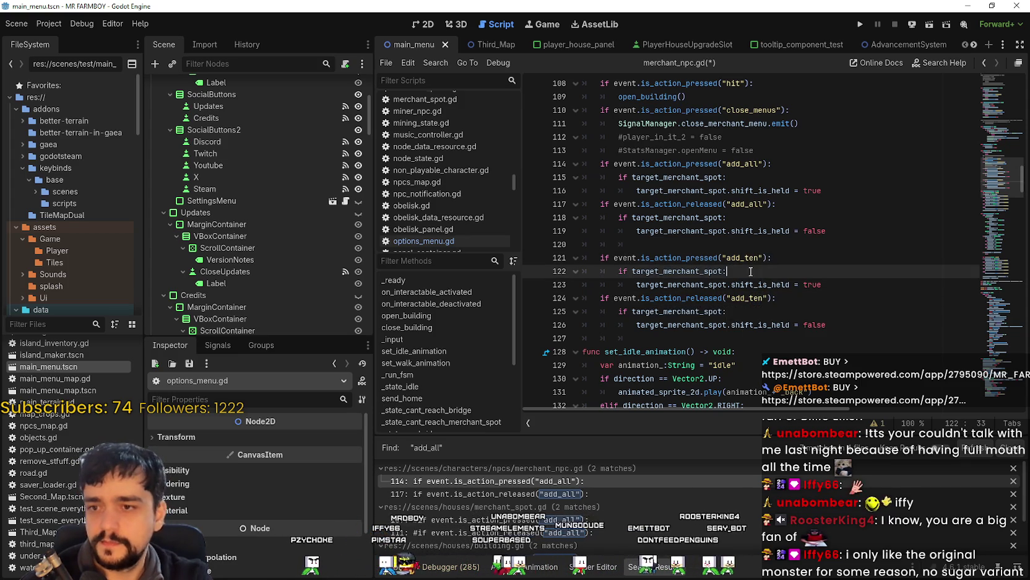
Remove the blank line above the add_ten block and paste another copy below it
mouse_move(865, 321)
left_mouse_down()
mouse_move(595, 259)
mouse_move(584, 247)
left_mouse_up()
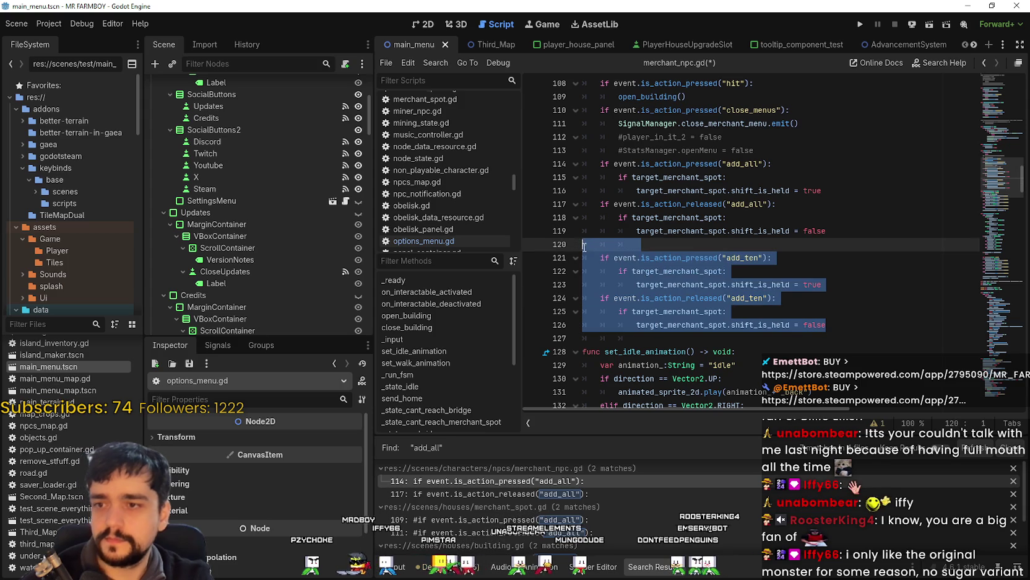
left_click(692, 249)
key("BackSpace")
key("BackSpace")
key("BackSpace")
left_click_drag(644, 325, 557, 246)
left_click(653, 325)
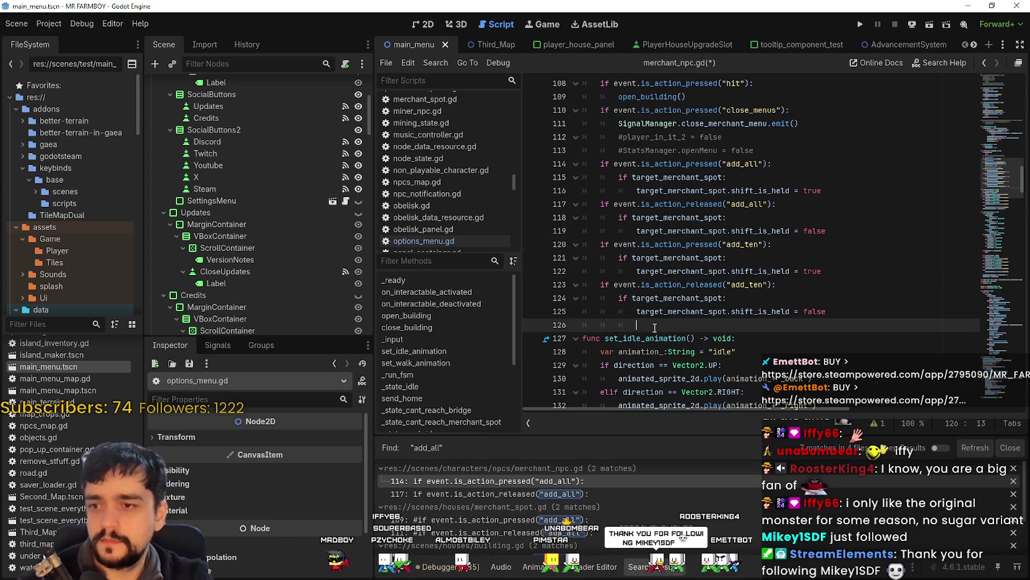
key("ctrl+v")
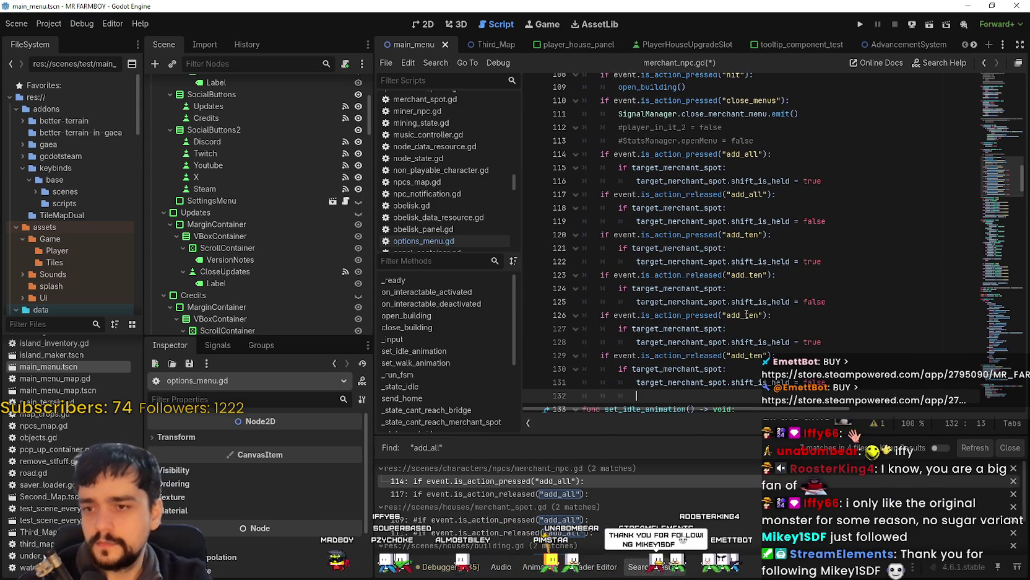
Rename the second copy's action to add_five, including the fix on line 129
left_click_drag(757, 316, 749, 316)
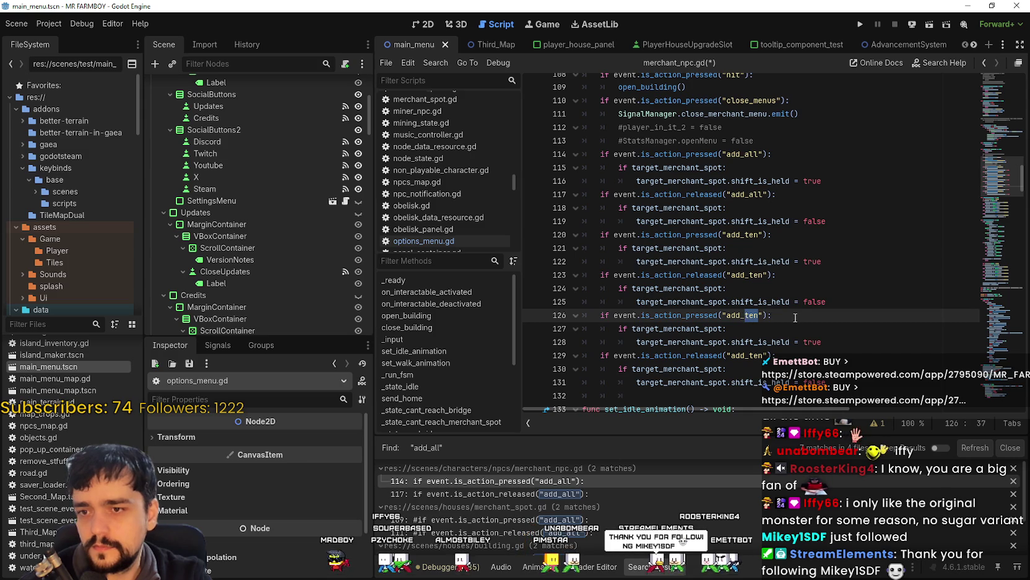
type("five")
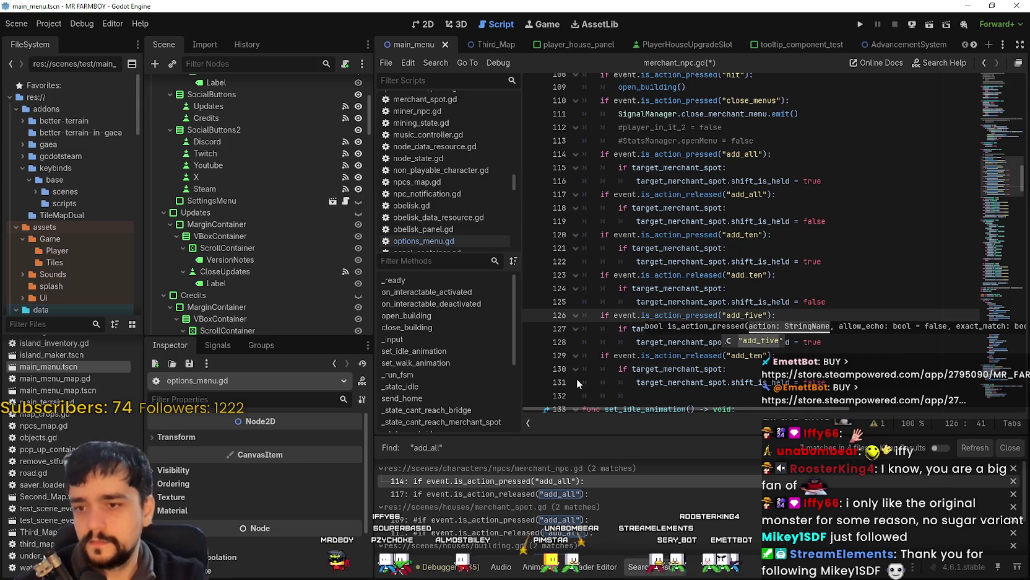
left_click(636, 342)
left_click(749, 355)
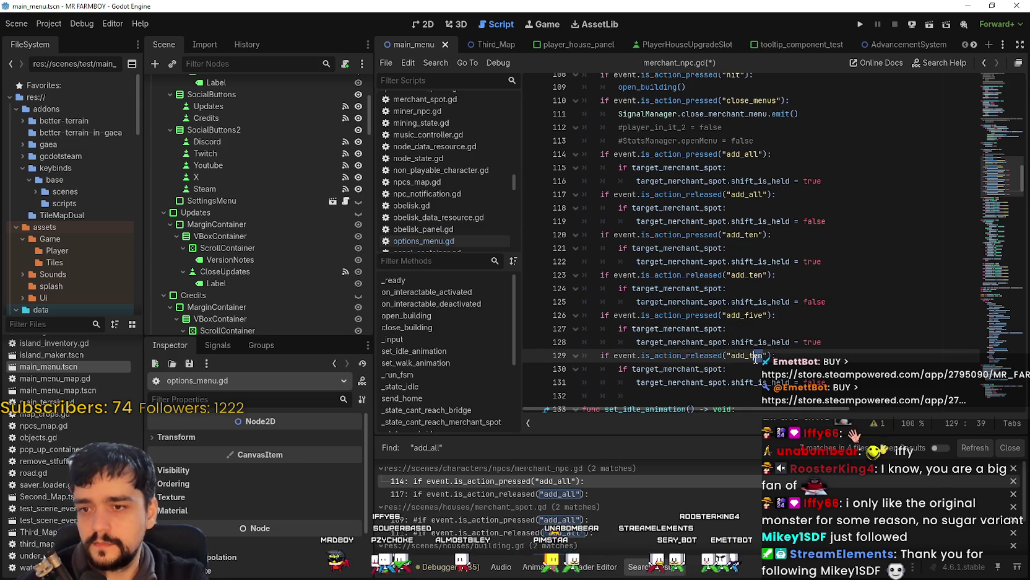
type("five")
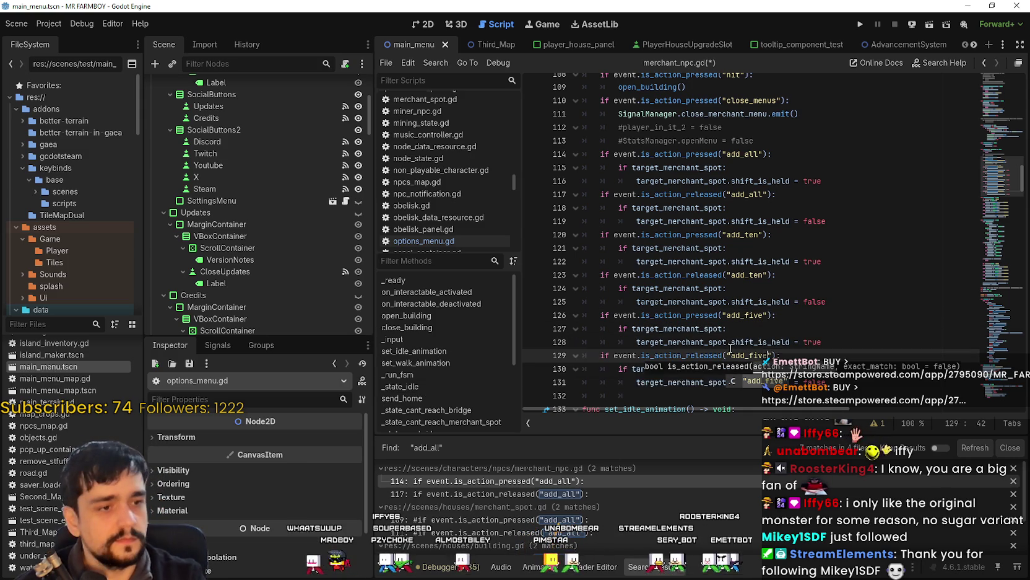
left_click(726, 330)
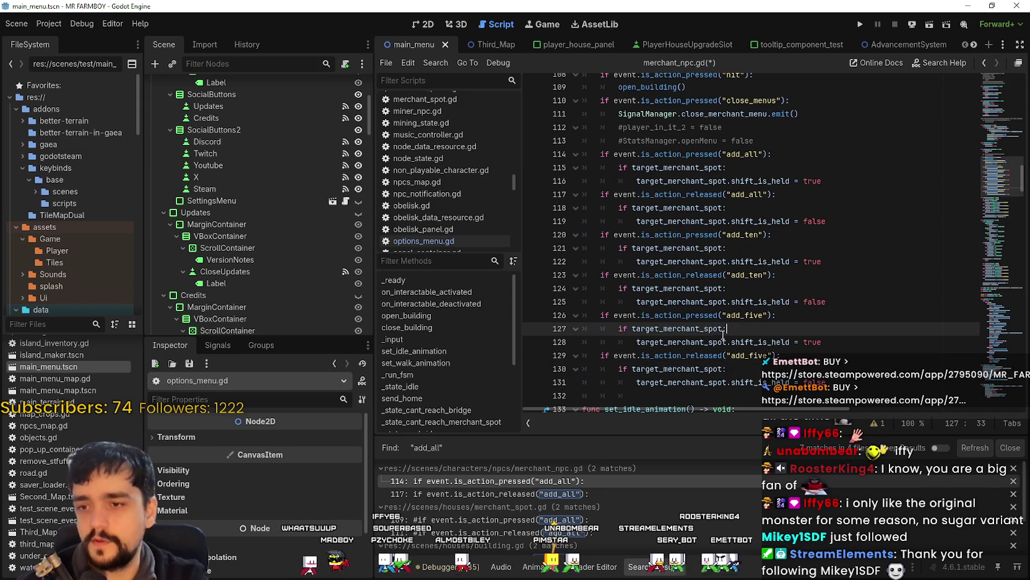
Save the merchant_npc.gd script with the new add_ten and add_five handlers
scroll(775, 287, "up", 1)
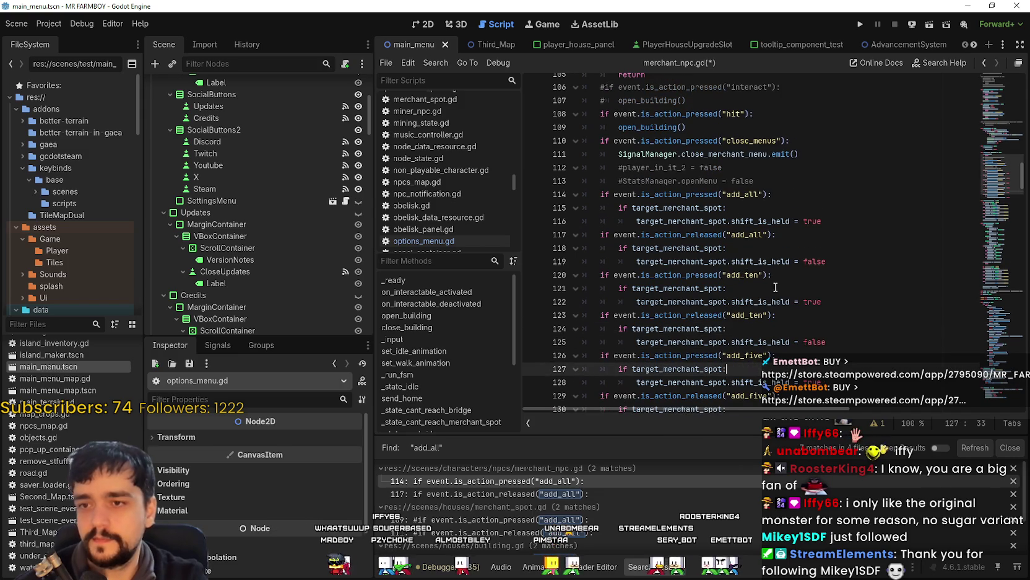
right_click(701, 221)
scroll(668, 248, "down", 3)
left_click(656, 315)
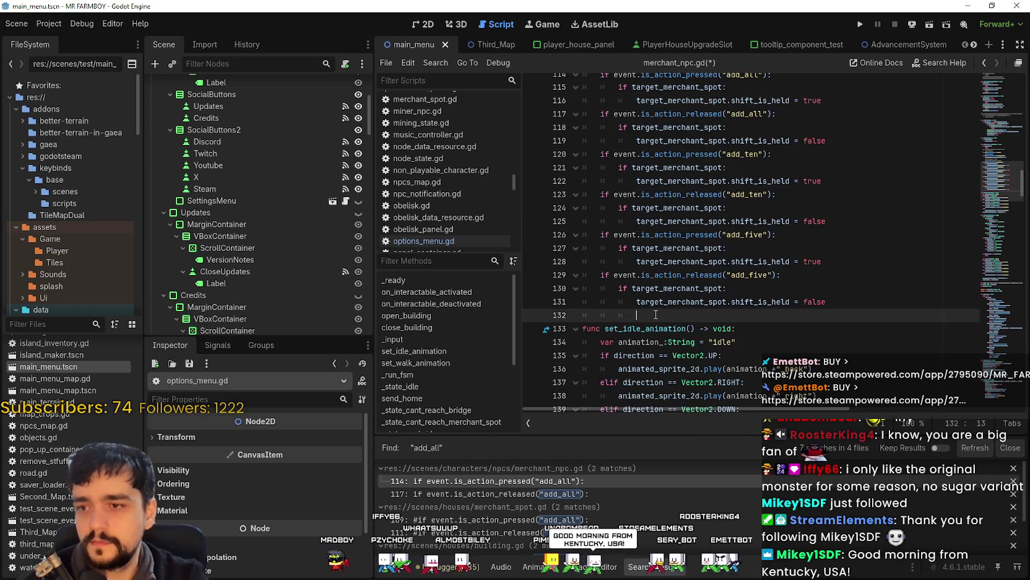
key("ctrl+s")
Change shift_is_held to alt_is_held in the add_ten handlers on lines 122 and 125
mouse_move(843, 303)
left_mouse_down()
mouse_move(650, 220)
mouse_move(583, 168)
left_mouse_up()
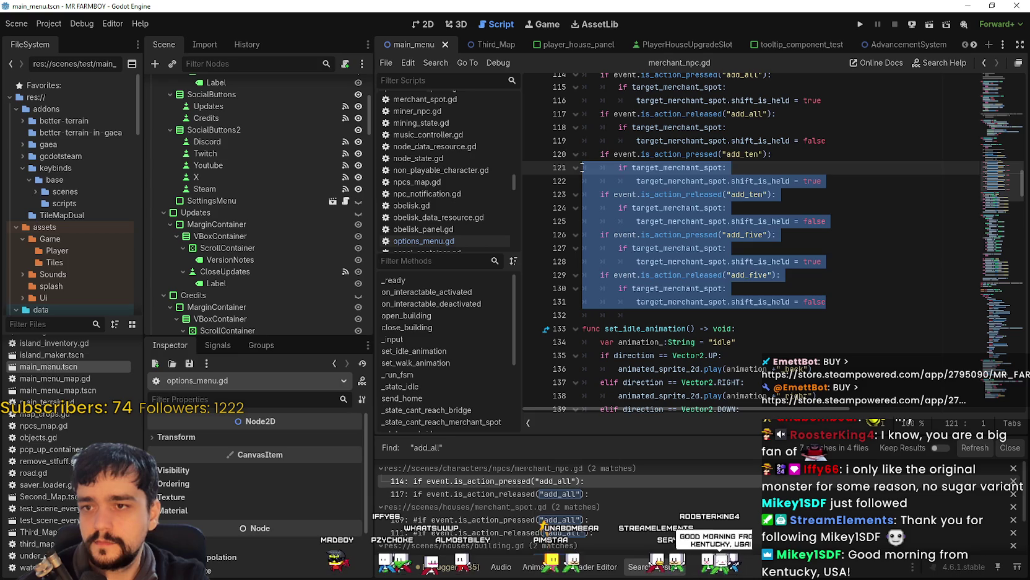
left_click(729, 159)
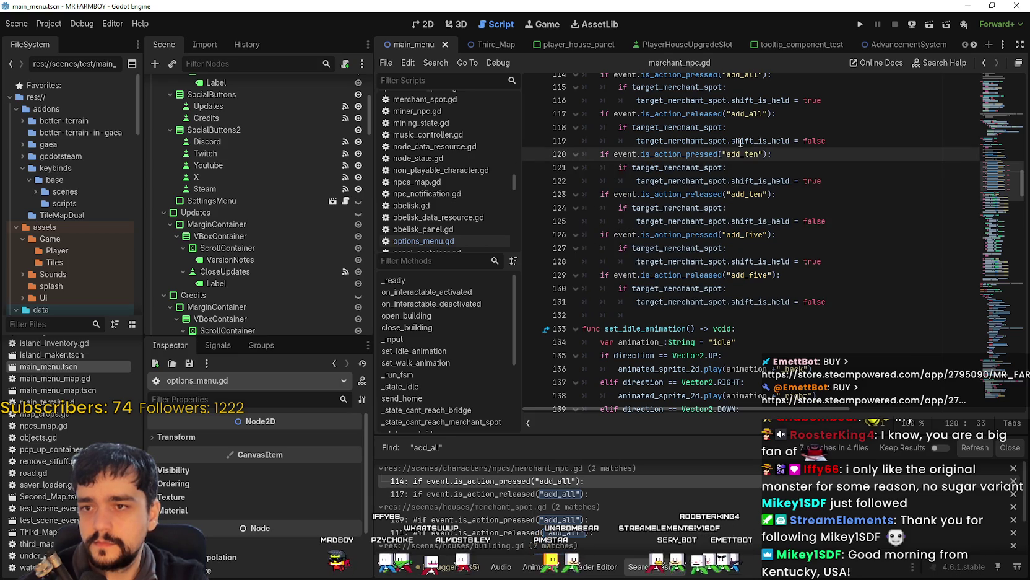
left_click(754, 140)
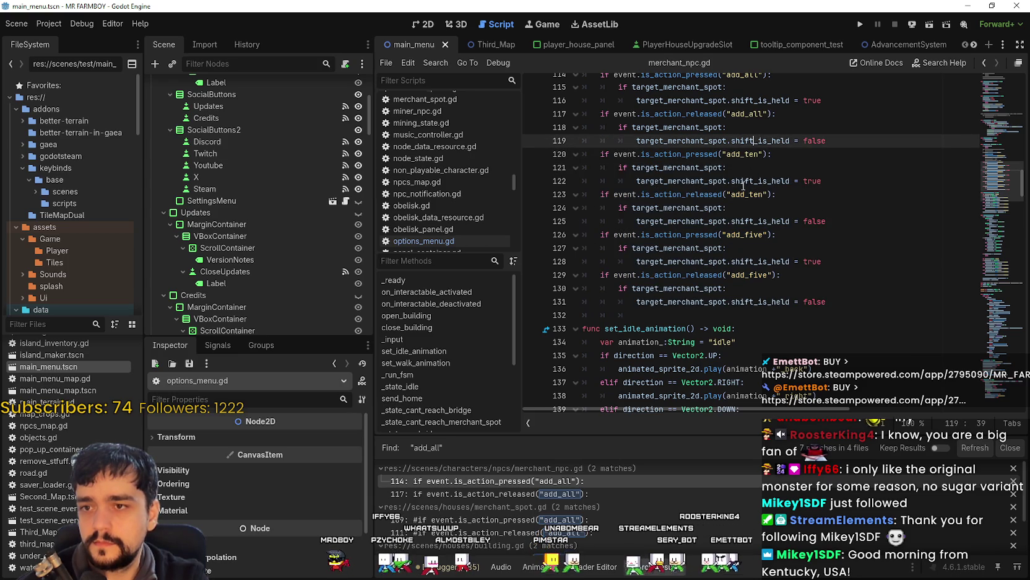
left_click(732, 181)
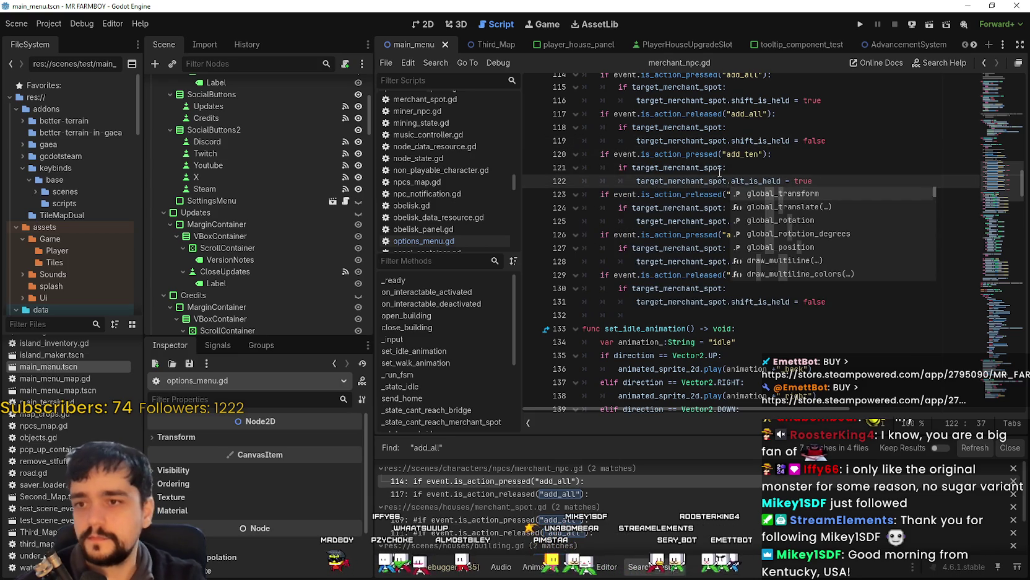
left_click(683, 194)
left_click(754, 221)
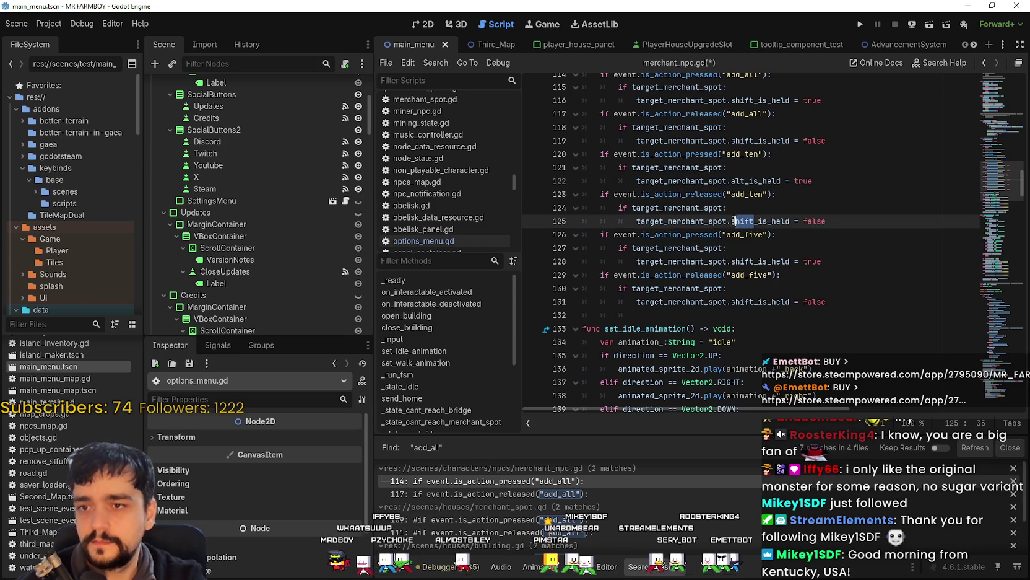
type("al;t")
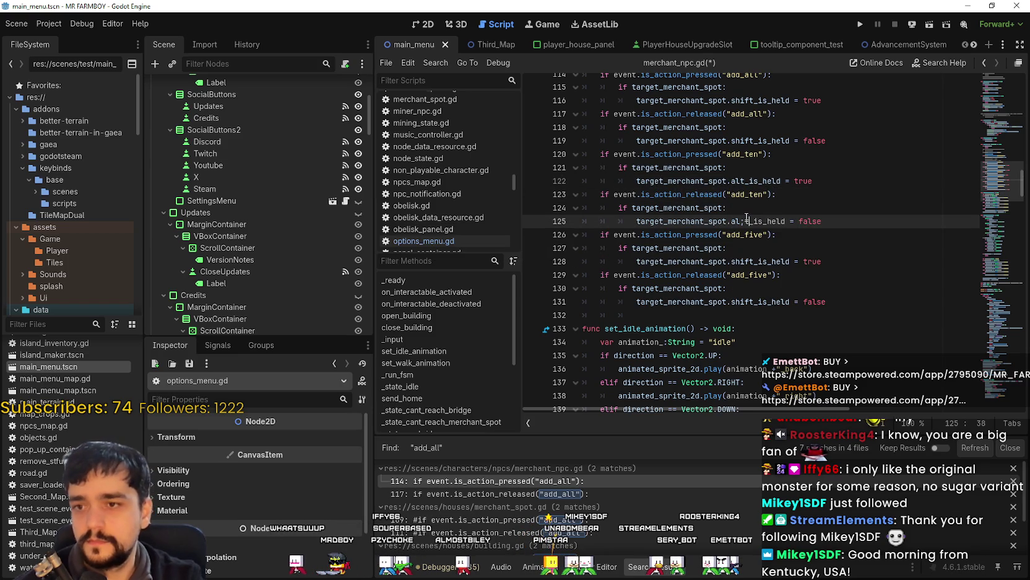
key("BackSpace")
type("t")
Make the add_five handlers on lines 128 and 131 toggle ctrl_is_held
left_click(630, 207)
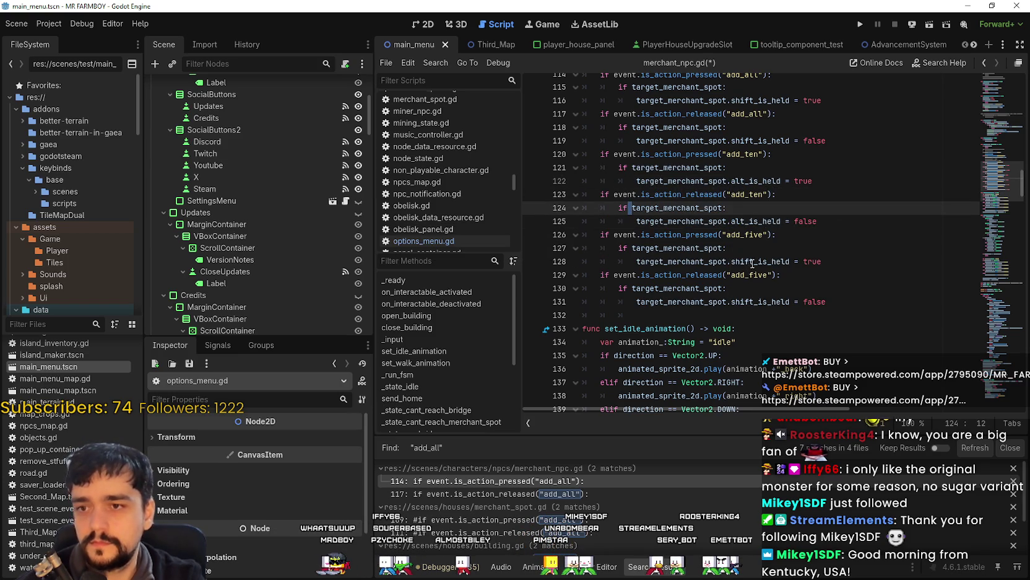
left_click(755, 261)
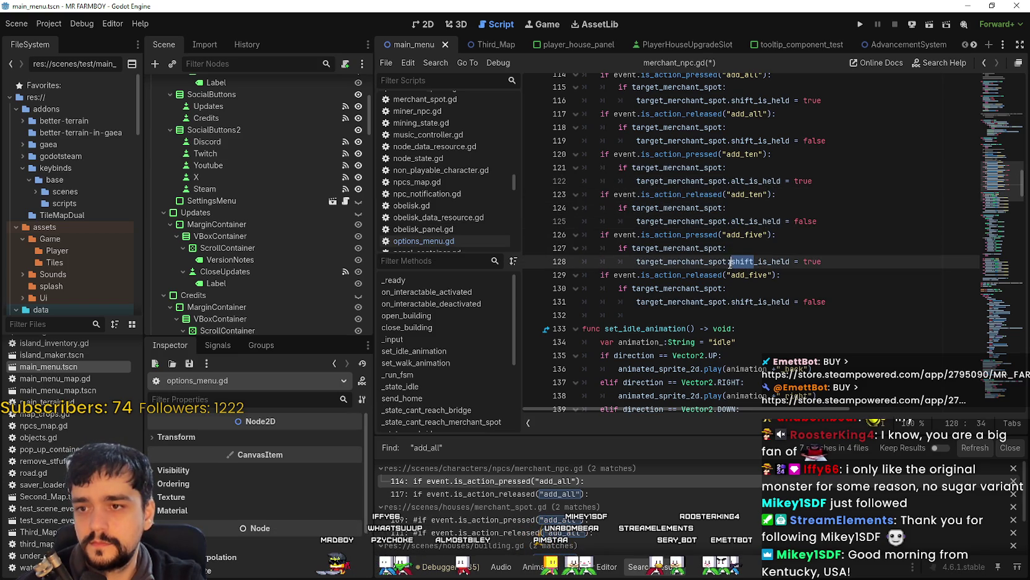
type("alt")
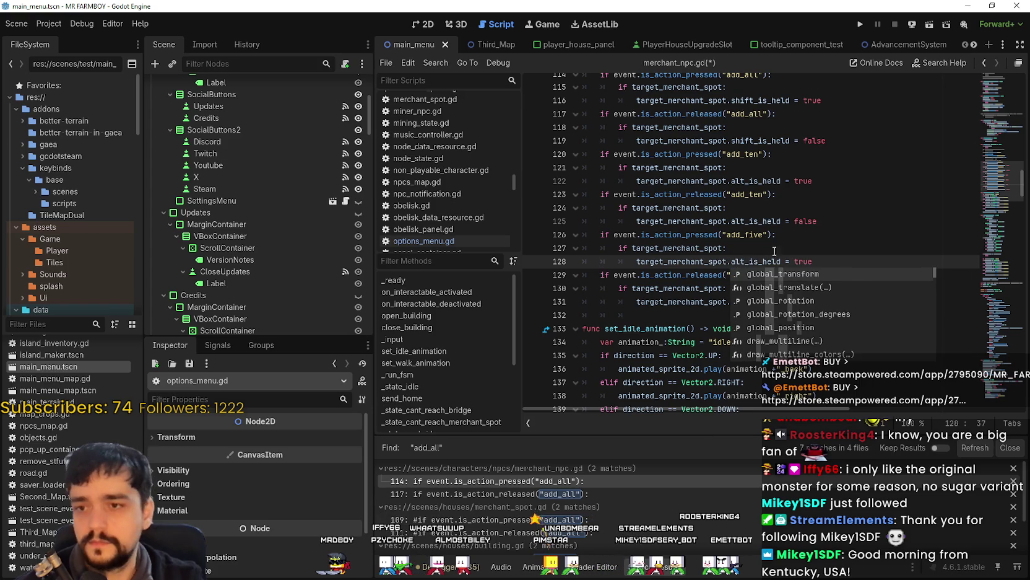
left_click(747, 221)
left_click(753, 302)
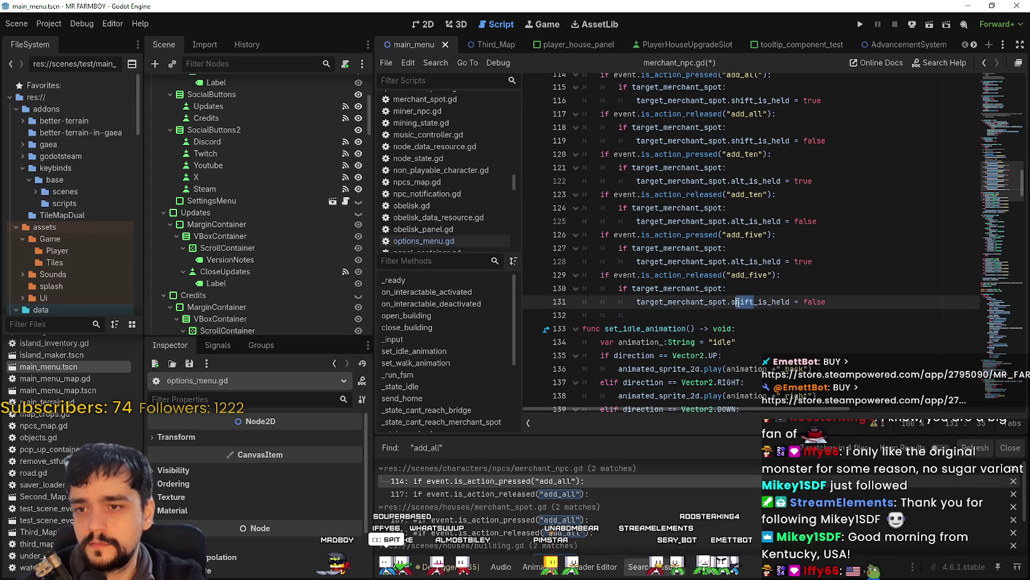
left_click_drag(747, 261, 736, 262)
type("ctrl")
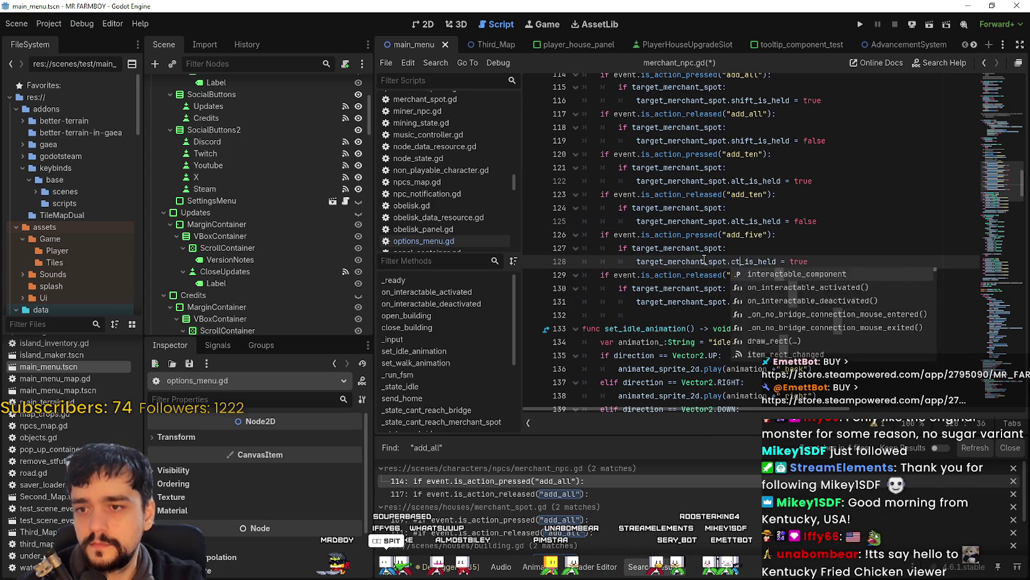
left_click(706, 261)
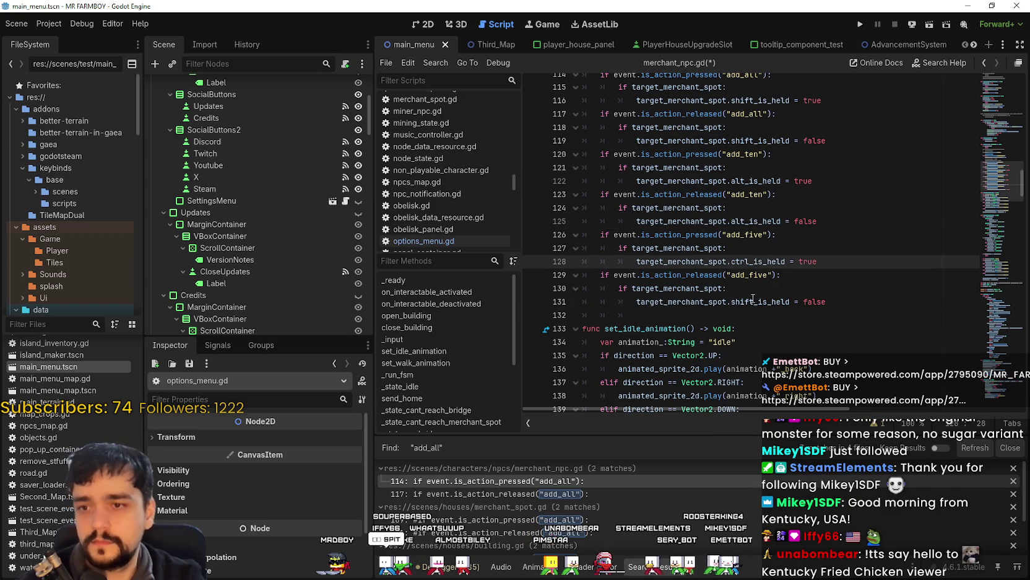
left_click_drag(754, 302, 733, 302)
type("ctrl")
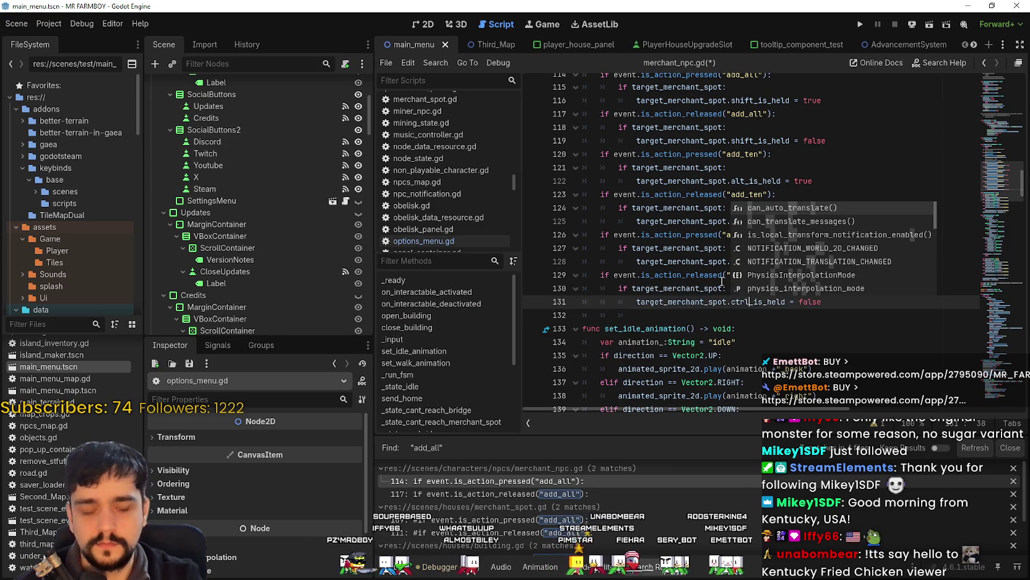
key("Escape")
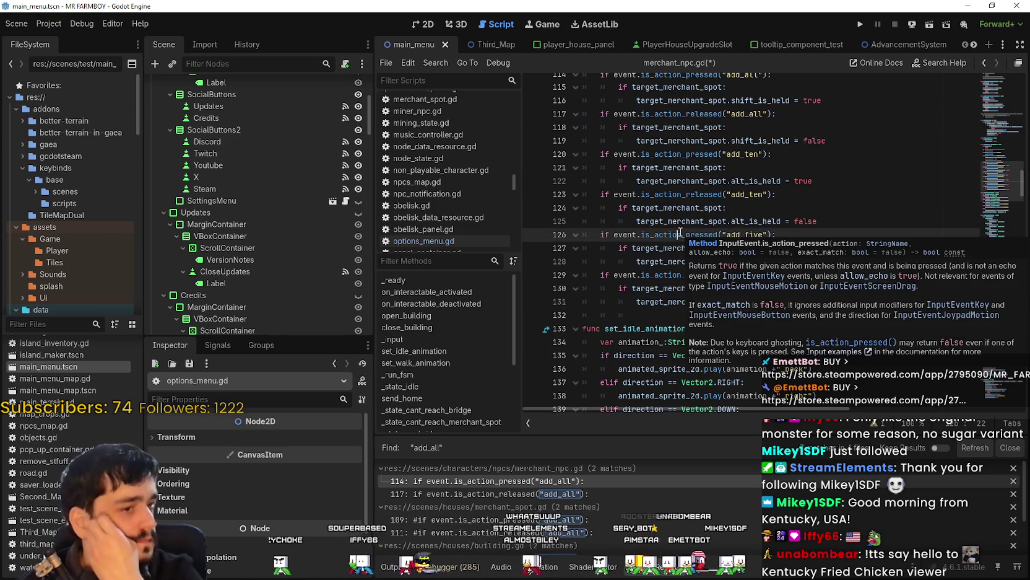
left_click(679, 234)
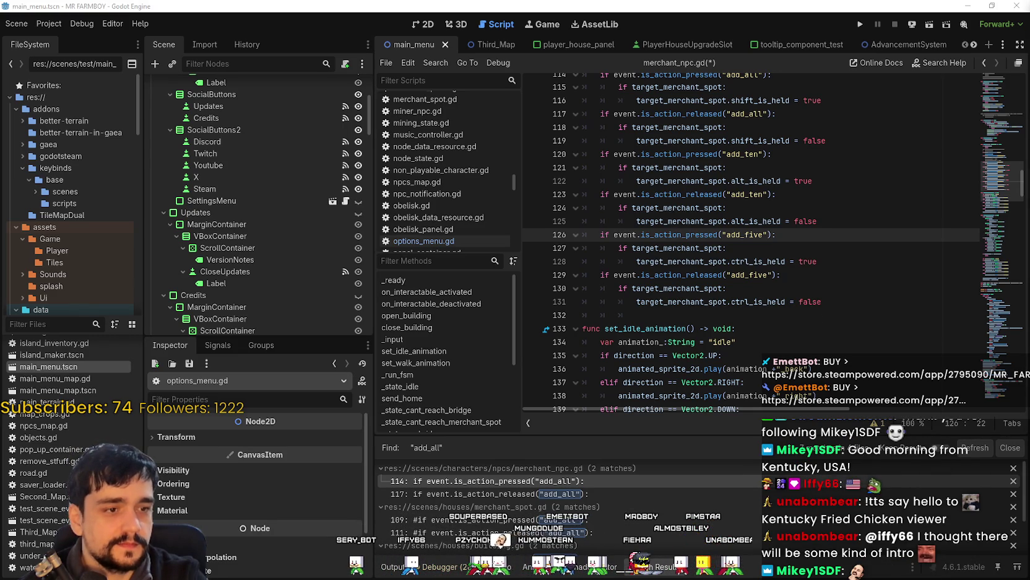
Review the add_ten and add_five handler lines and save merchant_npc.gd
left_click(849, 302)
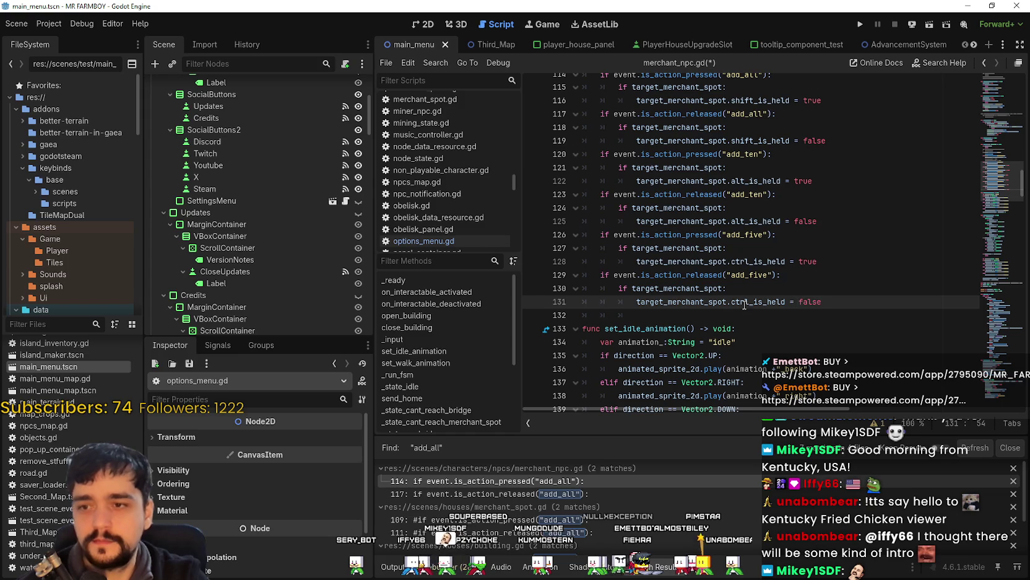
left_click(696, 317)
mouse_move(698, 315)
left_mouse_down()
mouse_move(658, 302)
mouse_move(619, 207)
mouse_move(559, 151)
left_mouse_up()
key("ctrl+c")
left_click(829, 260)
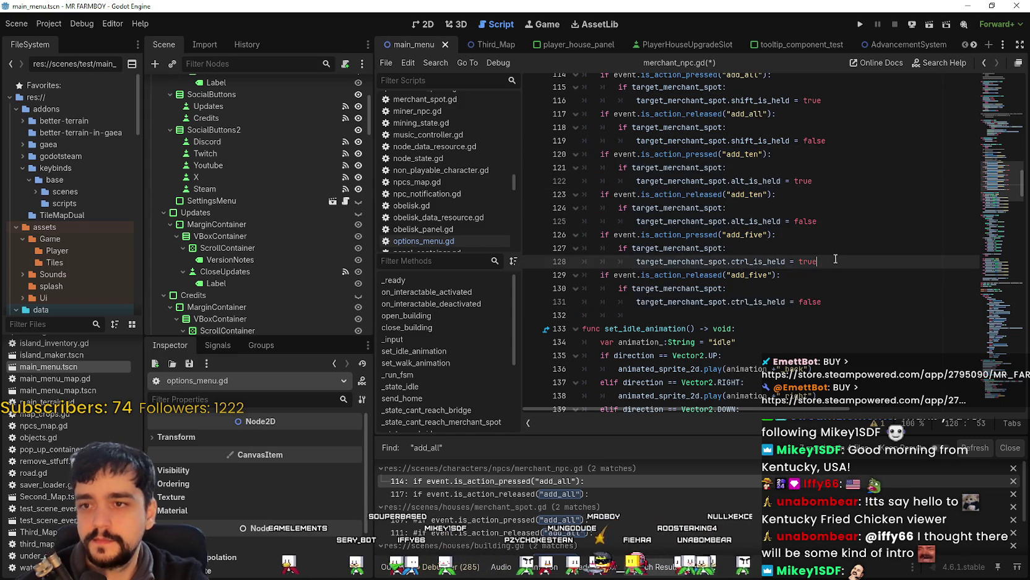
key("ctrl+s")
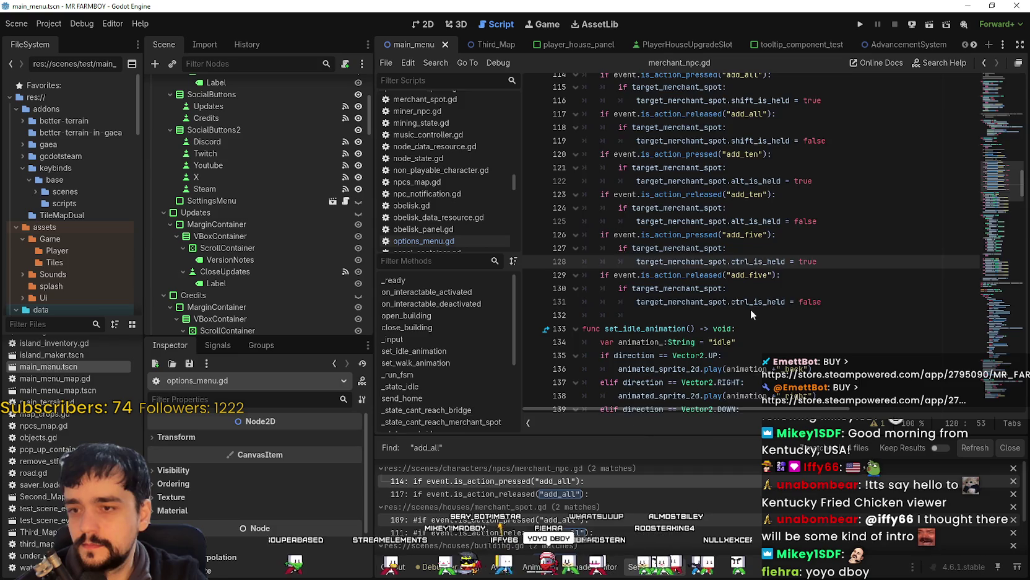
left_click(470, 519)
Select the commented-out add_all handler lines in merchant_npc.gd
left_click(712, 299)
scroll(767, 337, "up", 2)
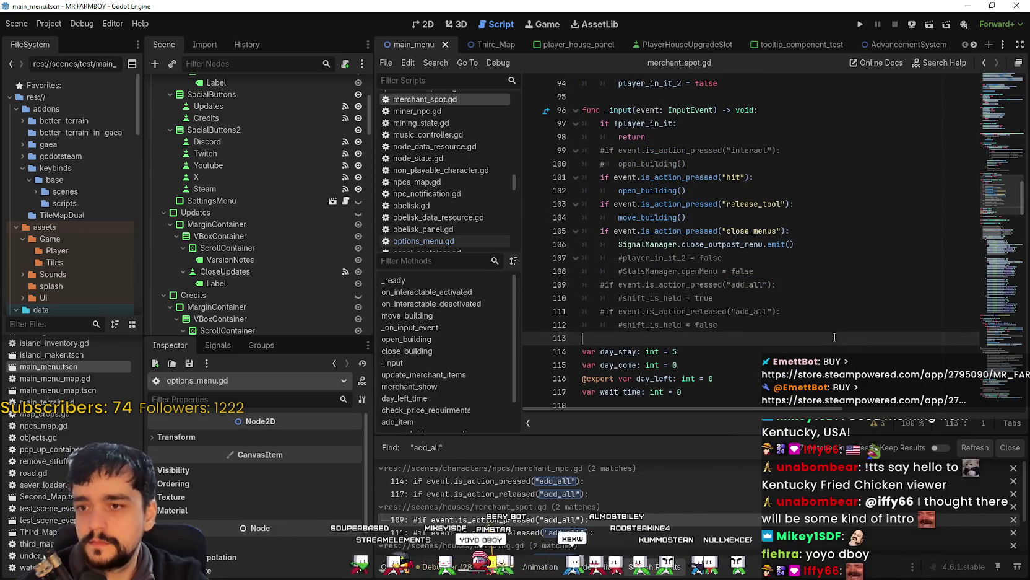
scroll(768, 338, "down", 2)
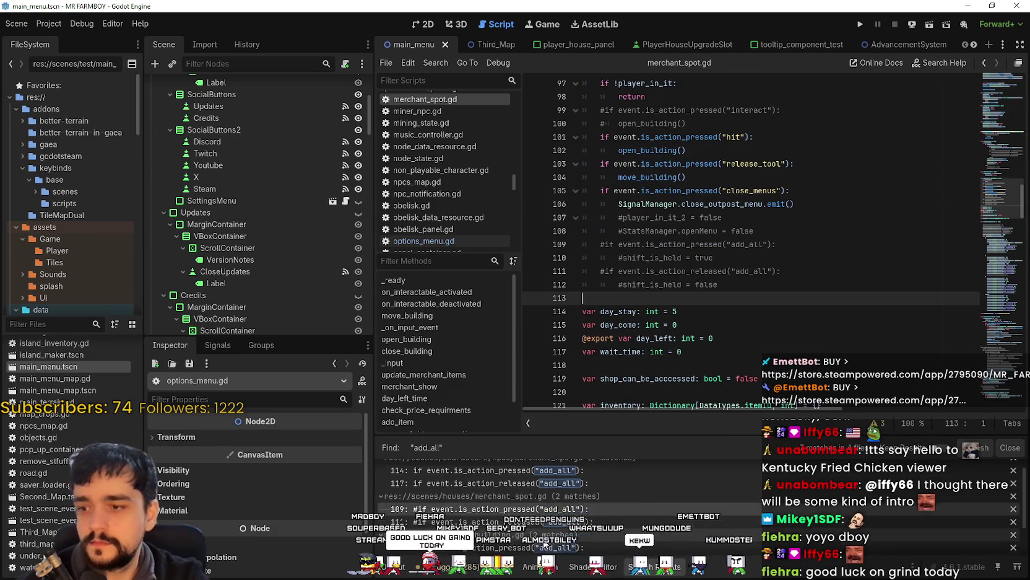
mouse_move(582, 297)
left_mouse_down()
mouse_move(580, 218)
mouse_move(600, 271)
left_mouse_up()
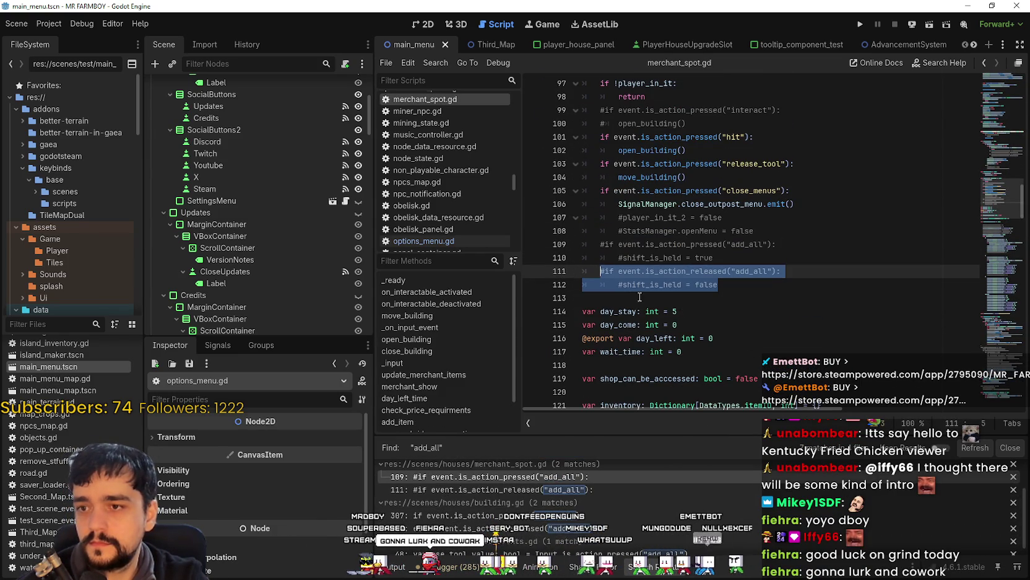
scroll(588, 514, "down", 1)
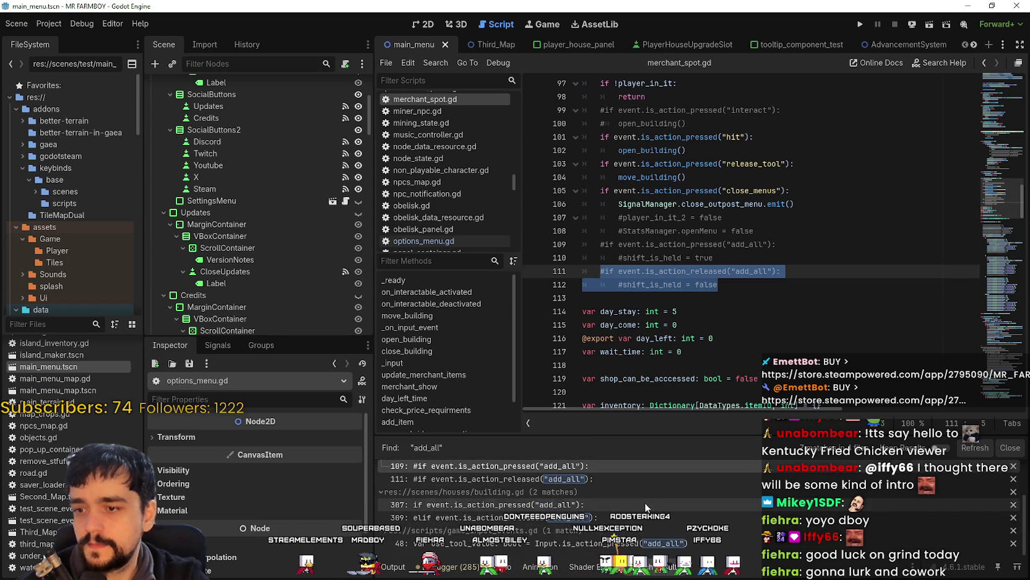
Inspect building.gd's add_all handlers around lines 307–310, undoing a stray new line
left_click(557, 504)
left_click(650, 394)
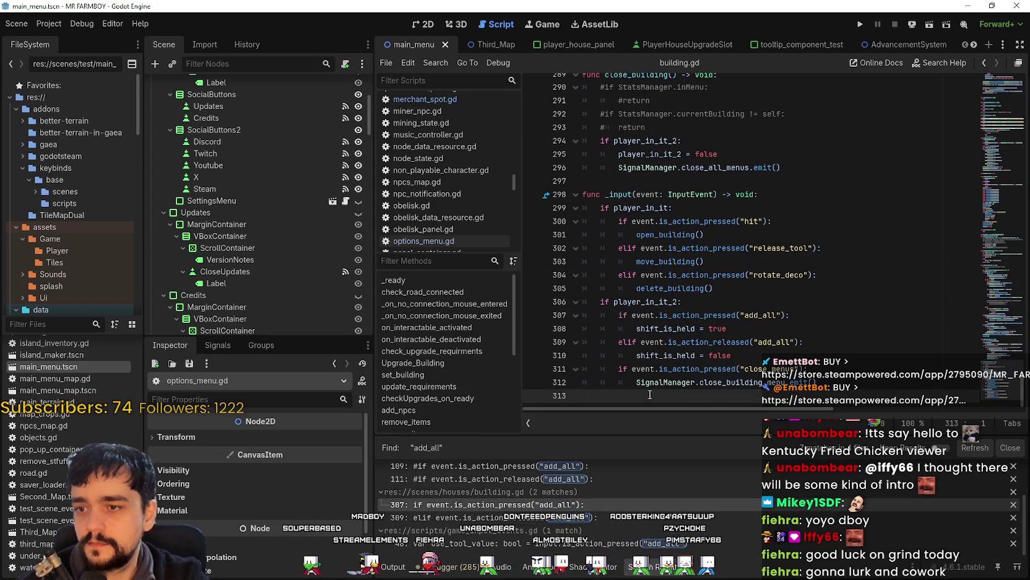
left_click(729, 356)
key("Return")
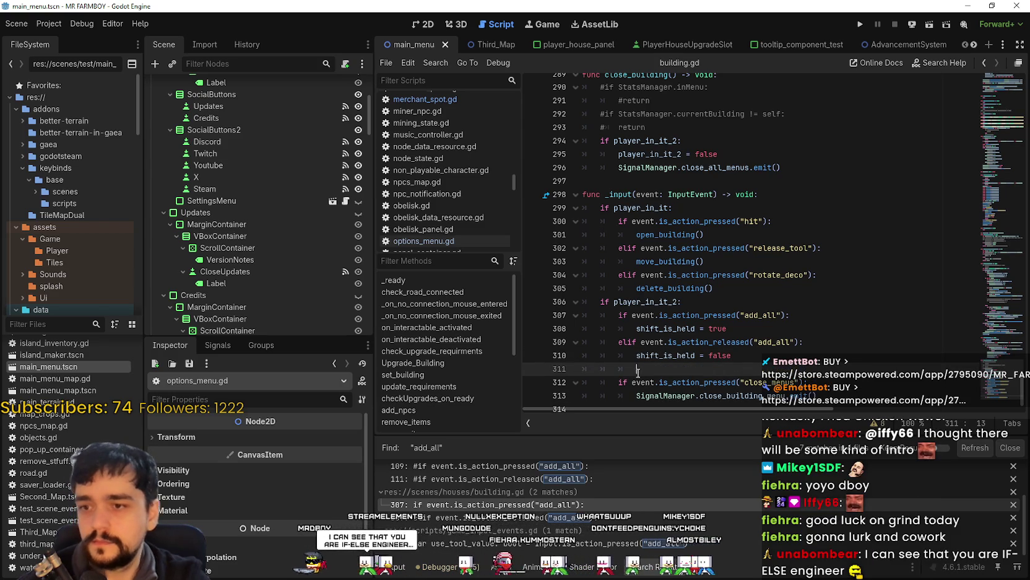
key("ctrl+z")
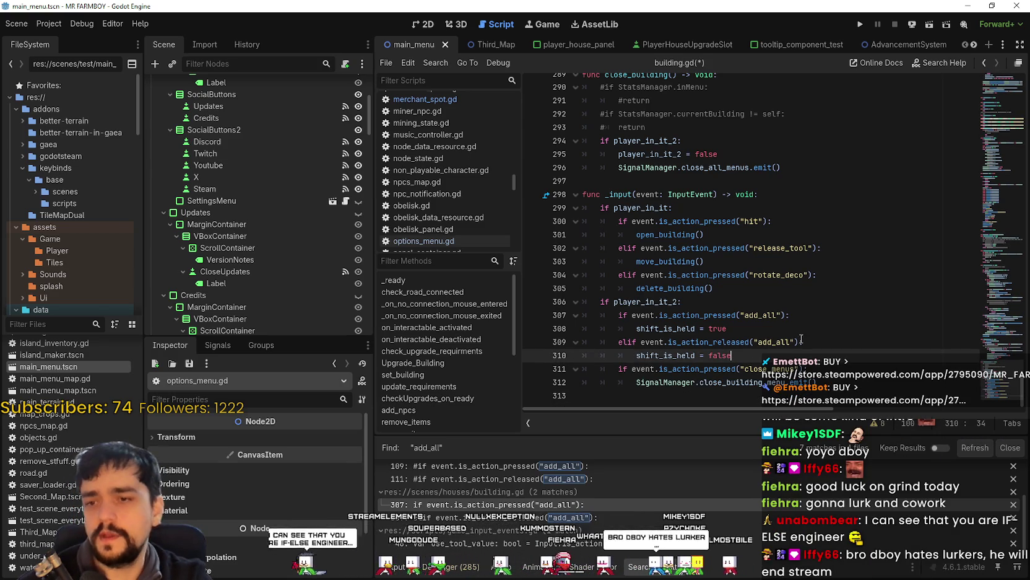
left_click(740, 316)
left_click(805, 342)
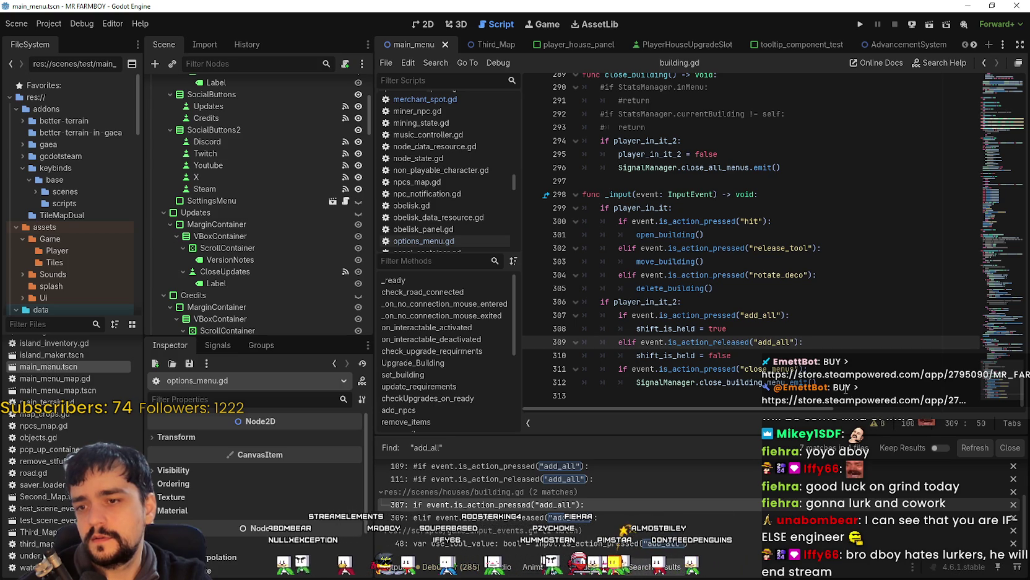
double_click(622, 315)
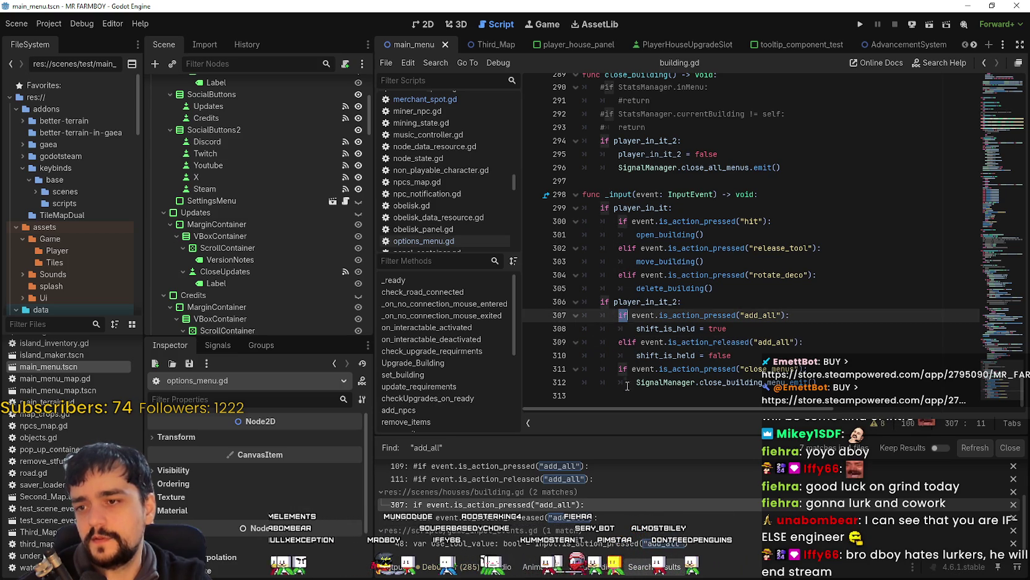
scroll(560, 493, "up", 1)
scroll(560, 495, "up", 1)
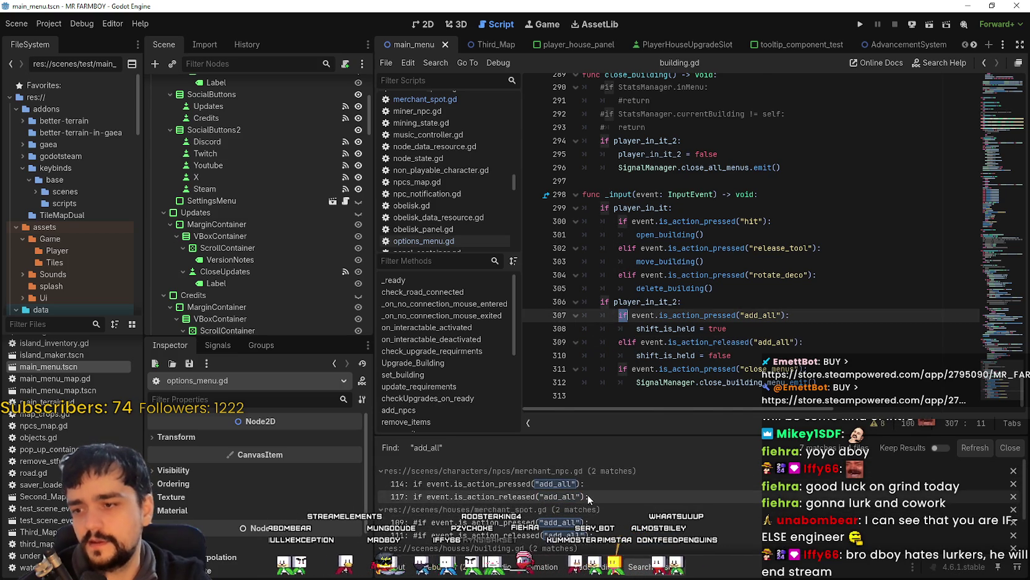
Back in merchant_npc.gd, select from line 117 to the end of the add_five release handler
left_click(588, 496)
left_click(616, 127)
double_click(605, 164)
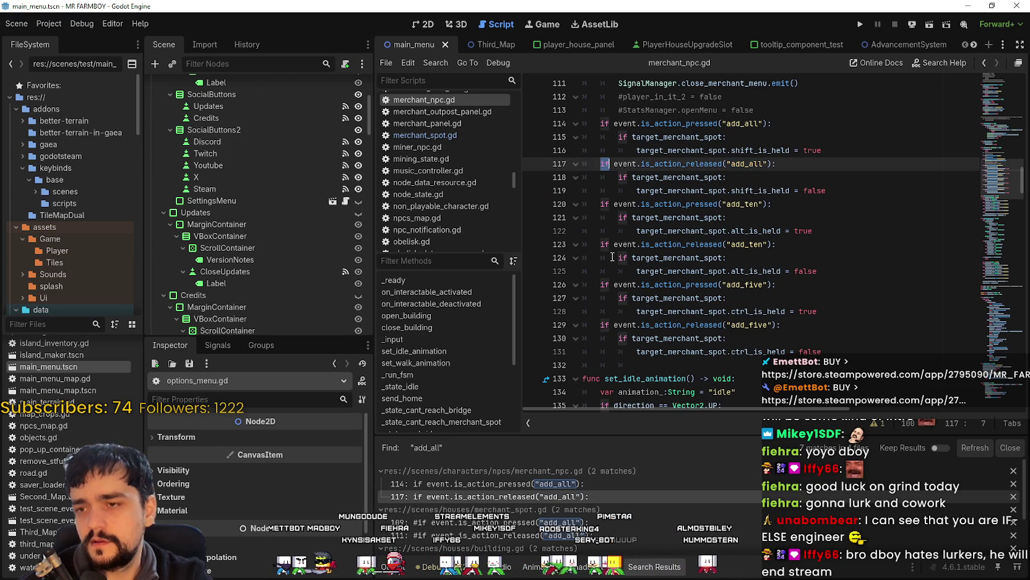
scroll(612, 256, "up", 3)
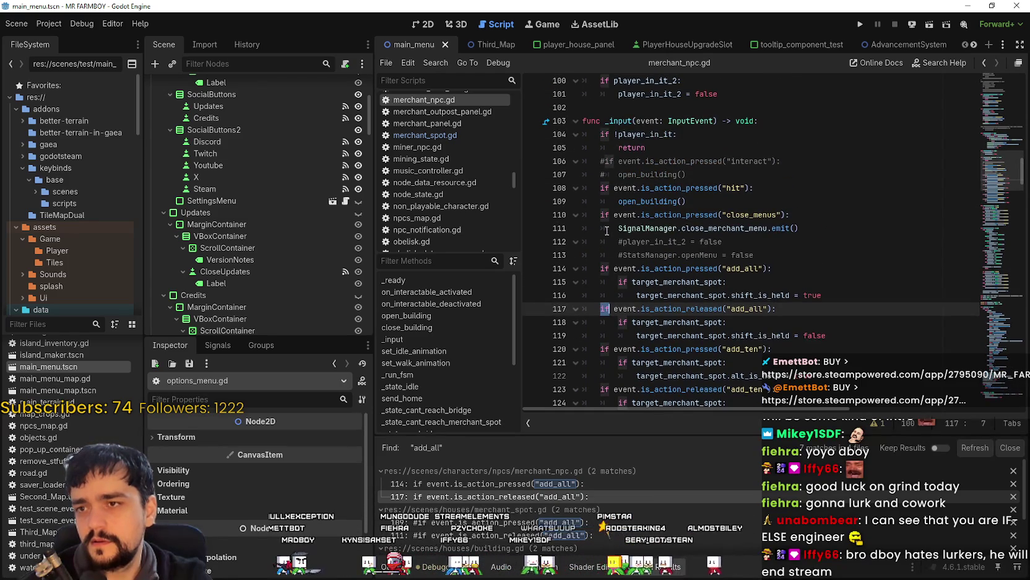
scroll(890, 357, "down", 3)
left_click(681, 389)
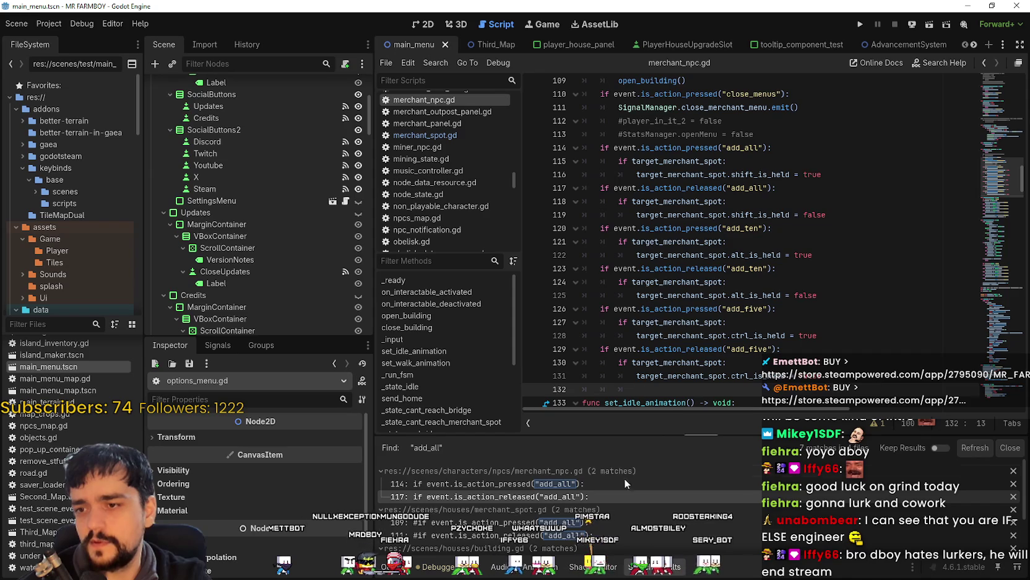
scroll(561, 514, "down", 2)
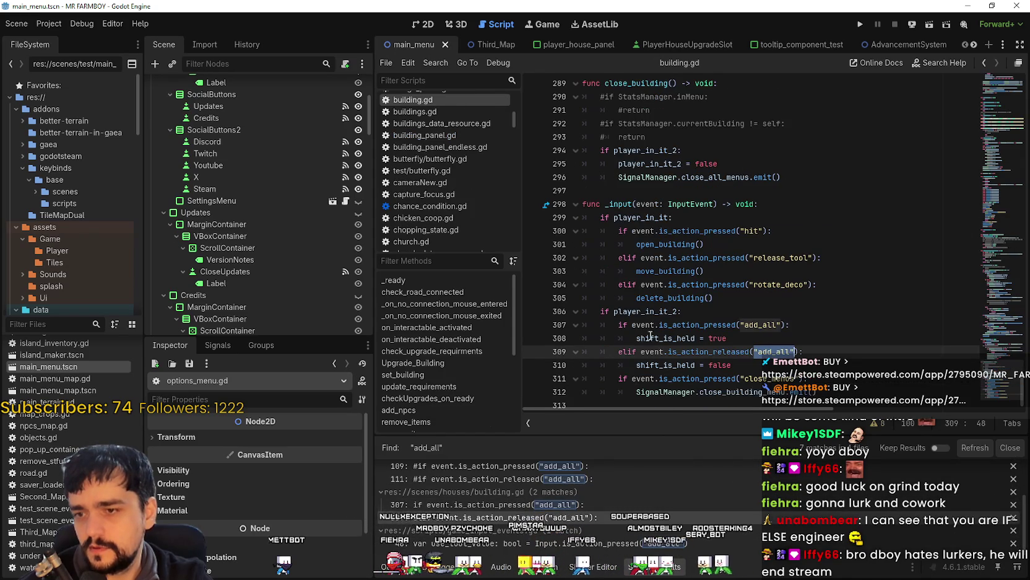
Paste the add_ten and add_five handlers after building.gd's add_all handlers, indented one level
key("Up")
key("Up")
key("Up")
key("Down")
key("Down")
key("Down")
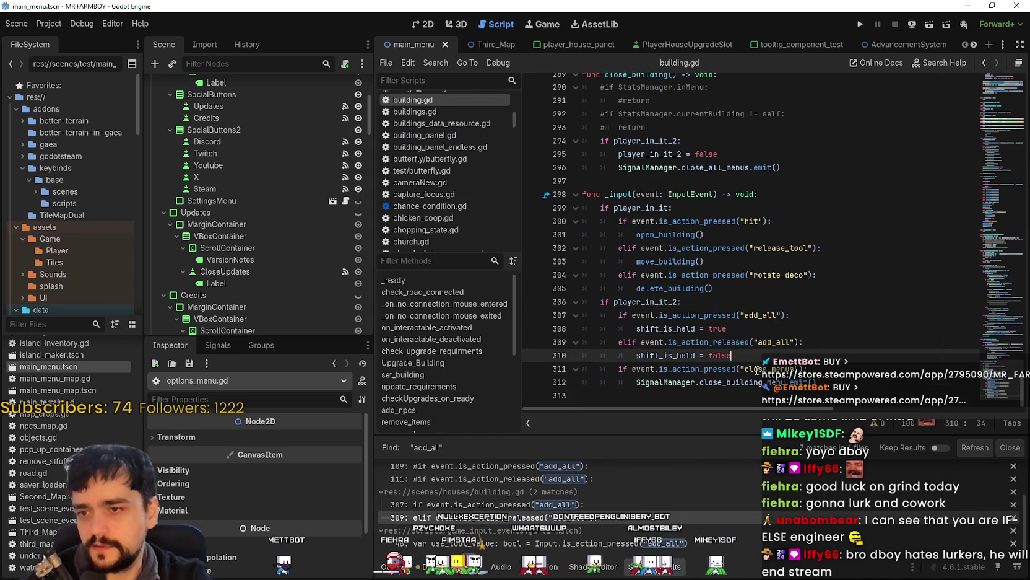
key("Return")
left_click_drag(666, 369, 574, 372)
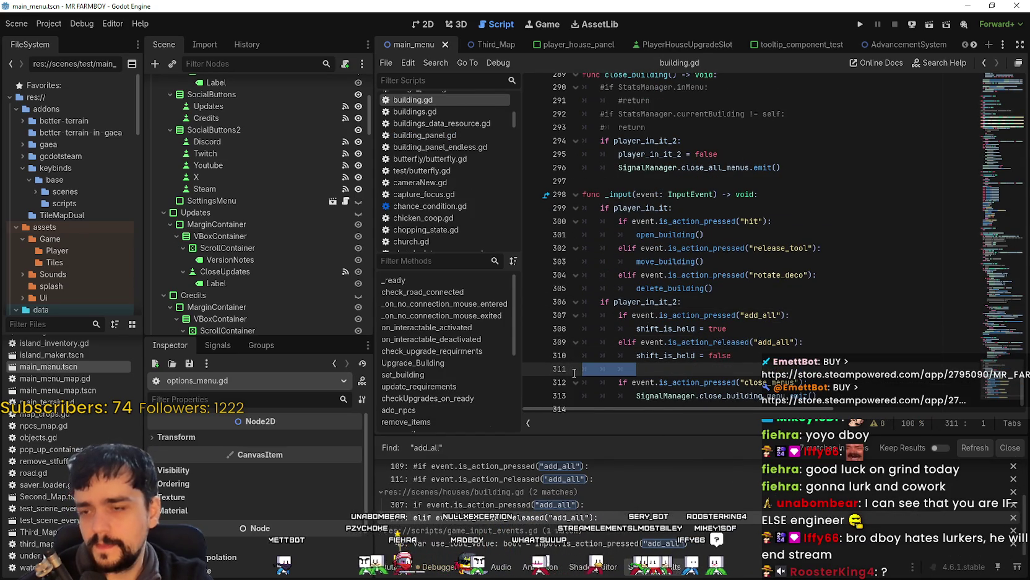
key("ctrl+v")
mouse_move(842, 354)
left_mouse_down()
mouse_move(681, 266)
mouse_move(588, 189)
mouse_move(564, 218)
left_mouse_up()
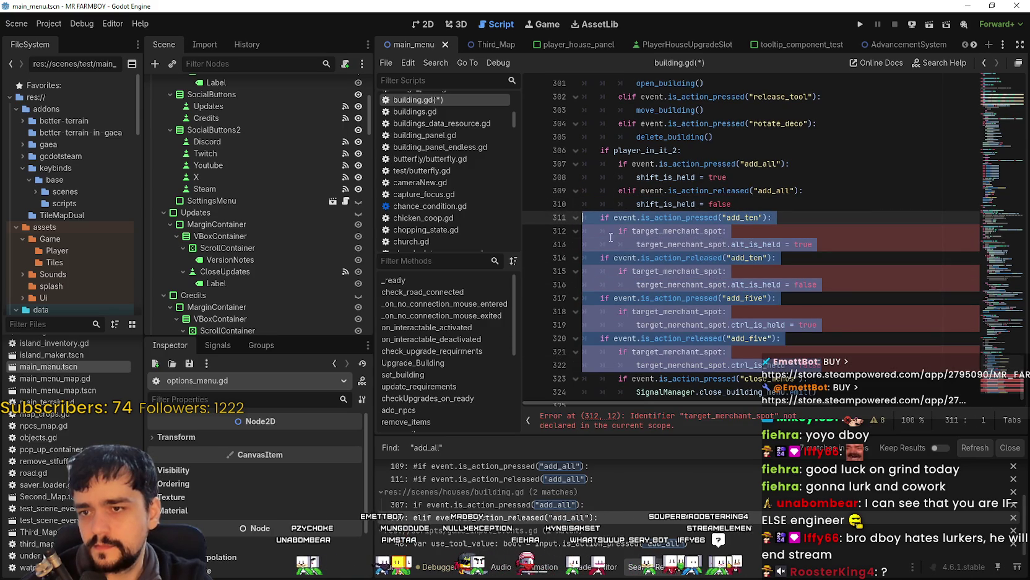
key("Tab")
left_click(626, 258)
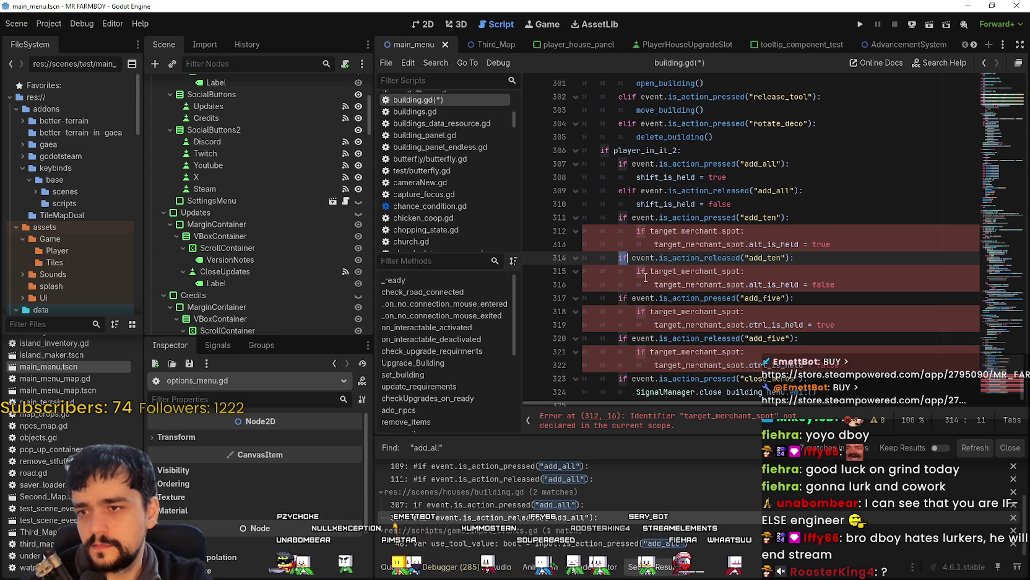
type("if")
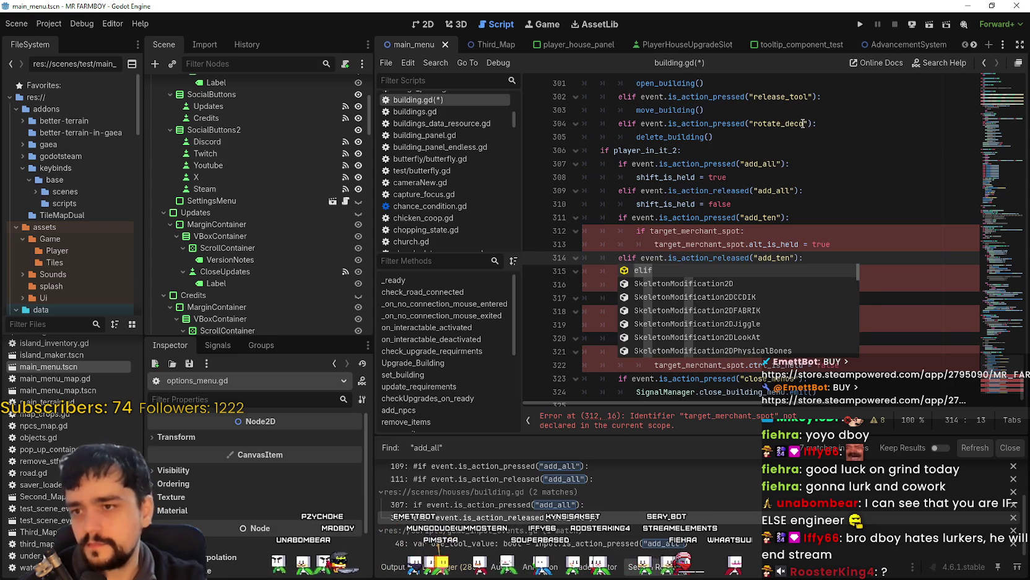
left_click(687, 214)
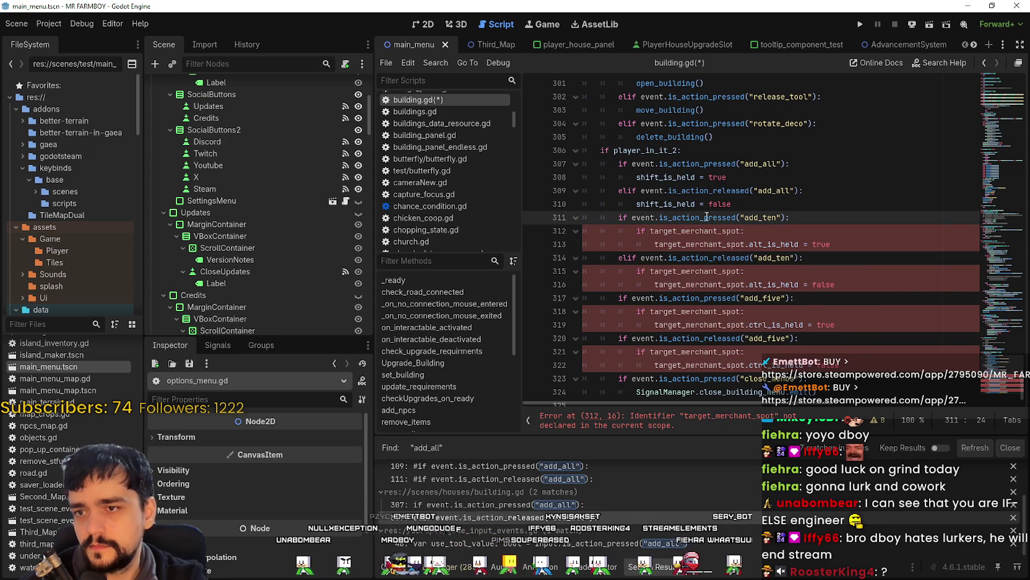
Remove the target_merchant_spot check so add_ten press sets alt_is_held directly
left_click_drag(832, 243, 685, 246)
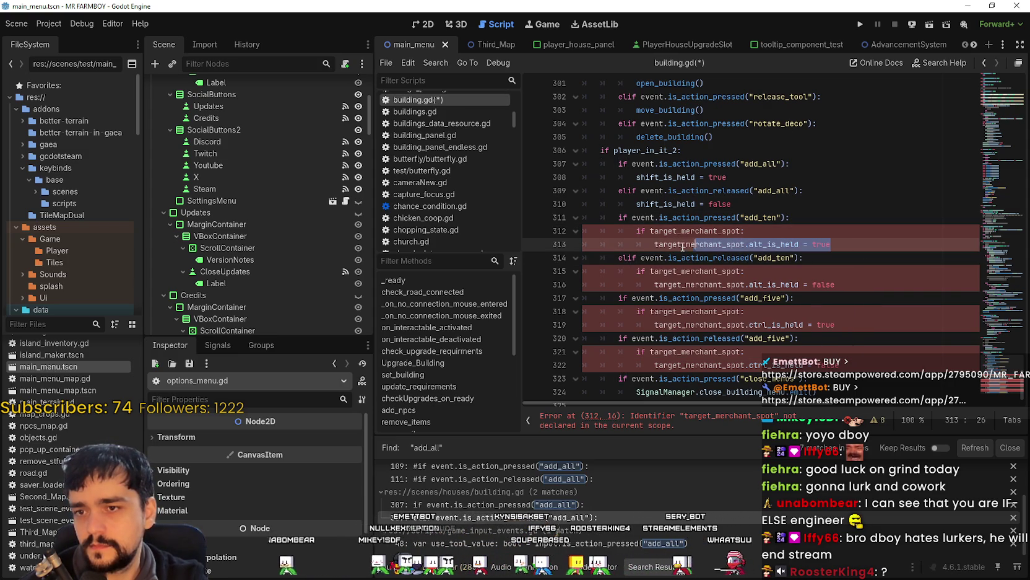
key("ctrl+Right")
key("shift+Up")
key("shift+Home")
key("shift+Home")
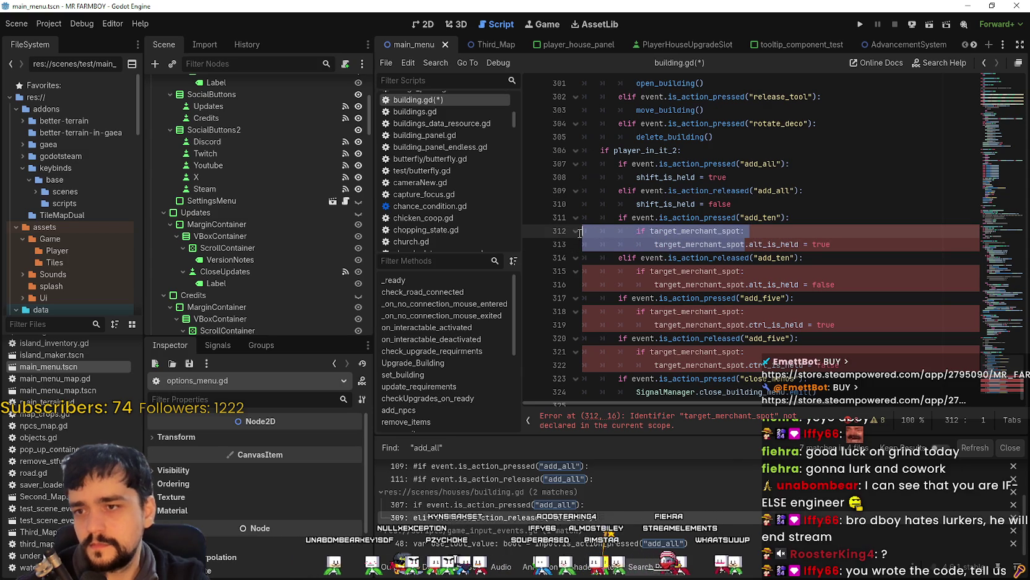
key("BackSpace")
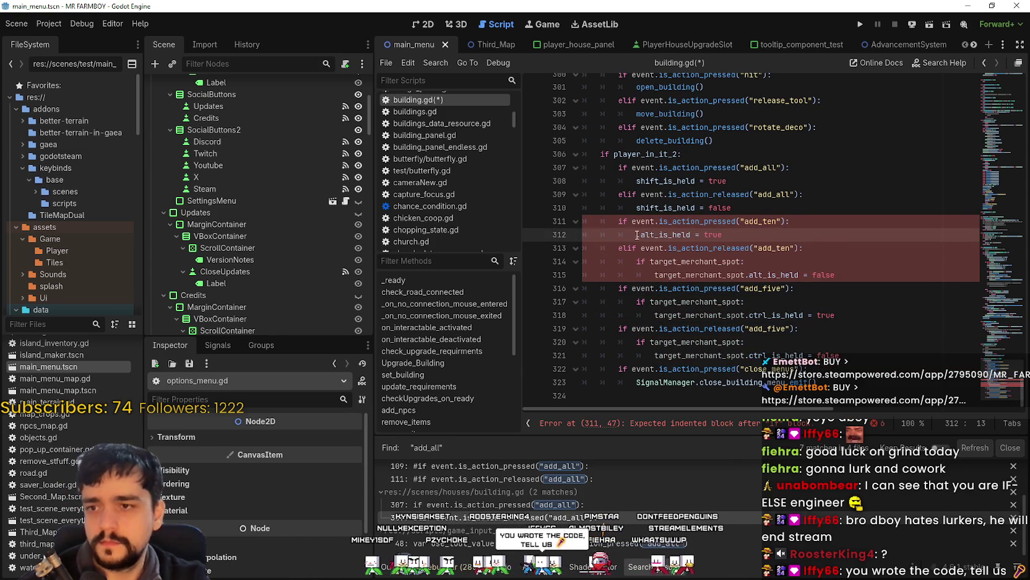
left_click(640, 235)
left_click(675, 271)
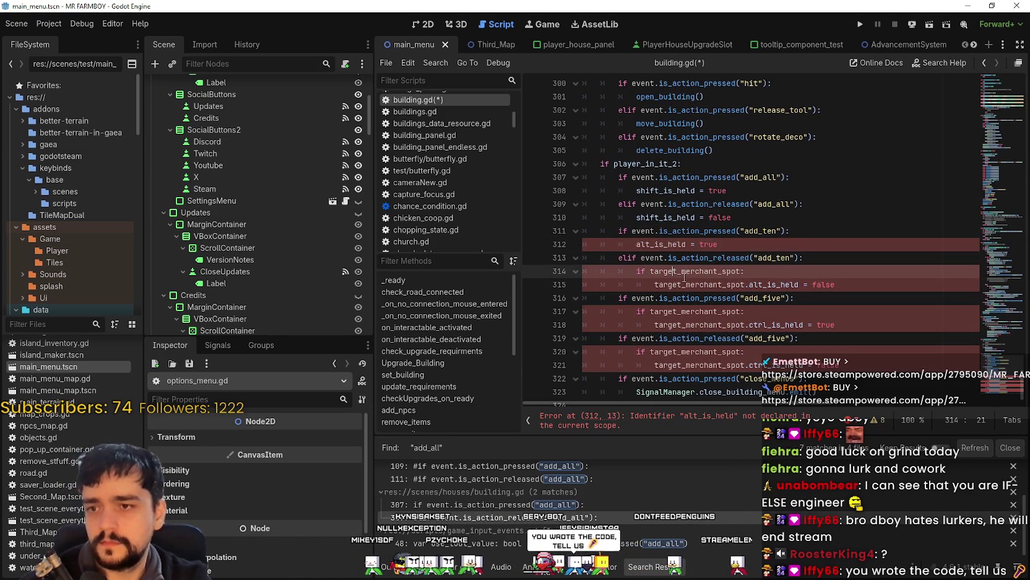
Drop the merchant-spot checks from add_ten release and both add_five handlers
left_click_drag(749, 285, 678, 273)
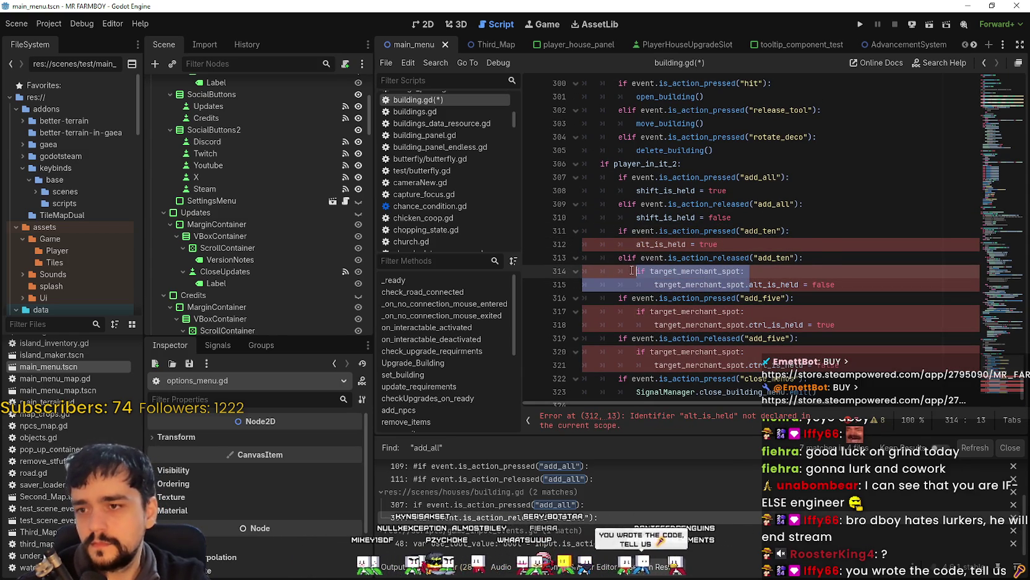
key("BackSpace")
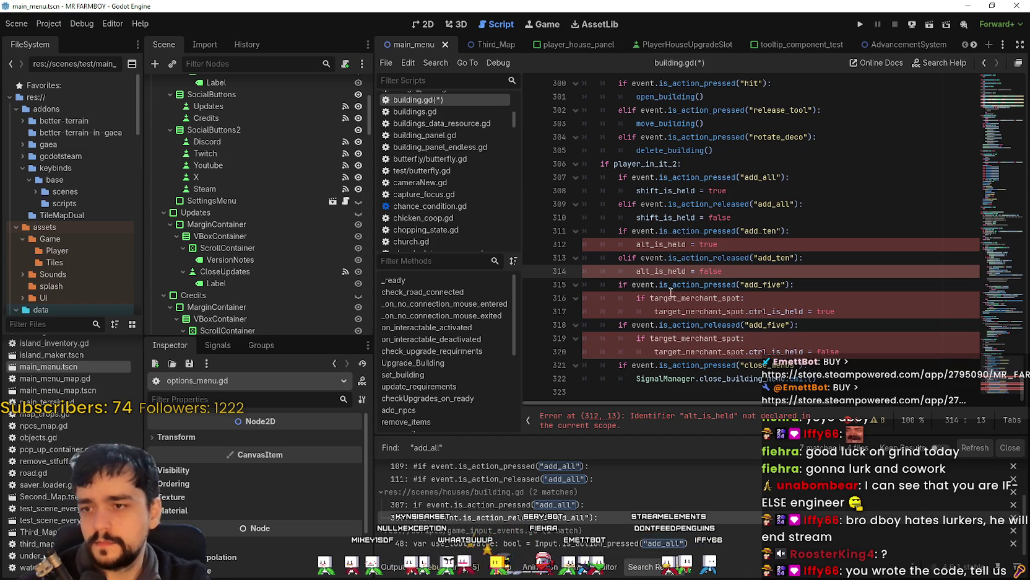
left_click_drag(753, 311, 637, 298)
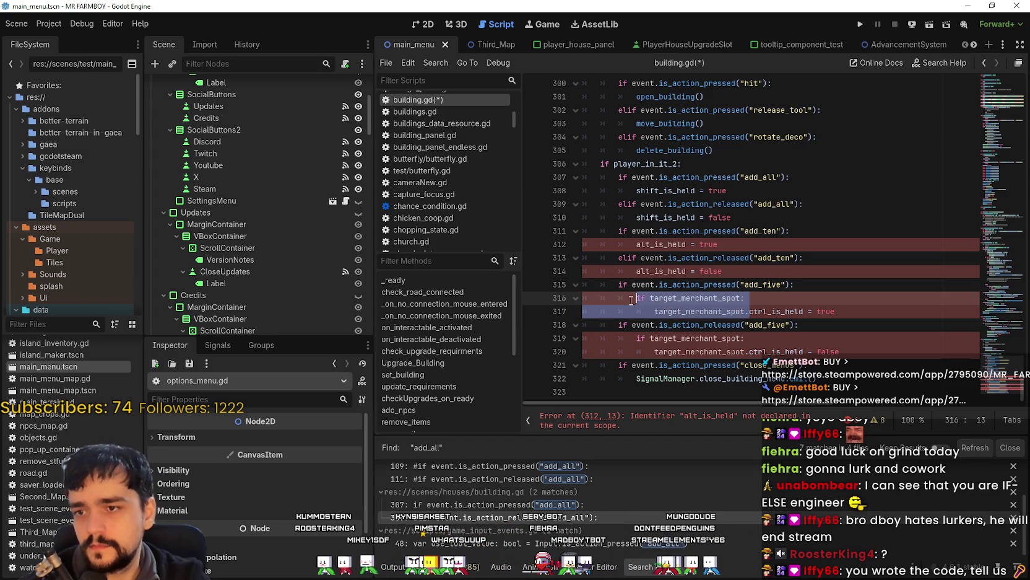
key("BackSpace")
left_click_drag(749, 339, 611, 320)
key("BackSpace")
Change the add_five release handler's if to elif
scroll(625, 309, "up", 1)
left_click(622, 303)
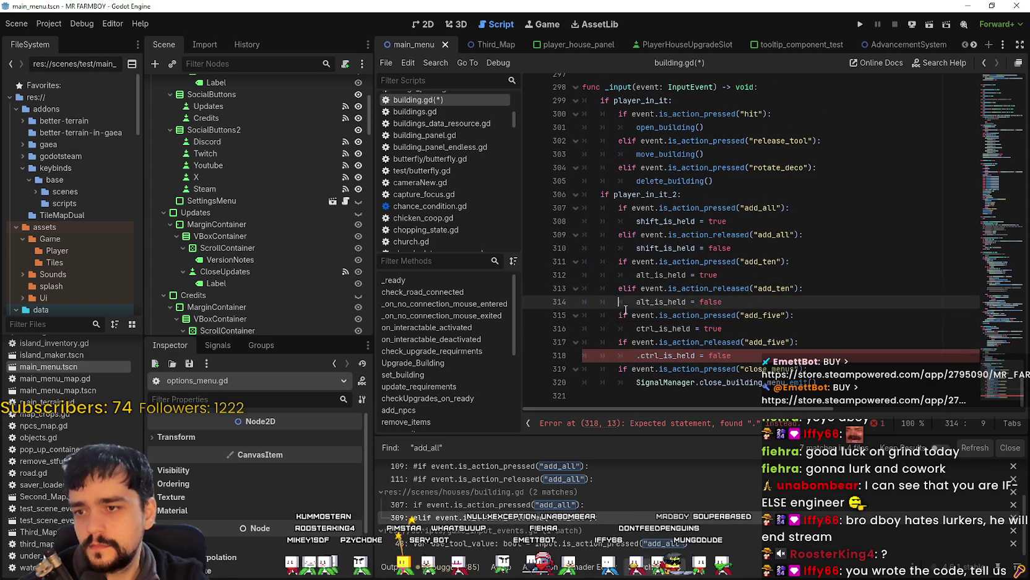
double_click(623, 342)
type("elif")
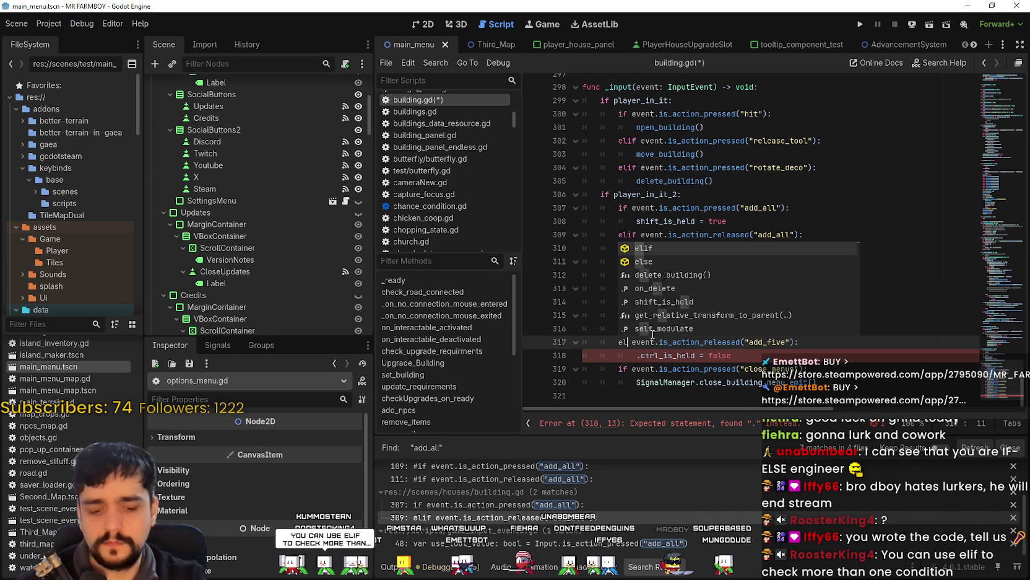
left_click(672, 368)
left_click(639, 358)
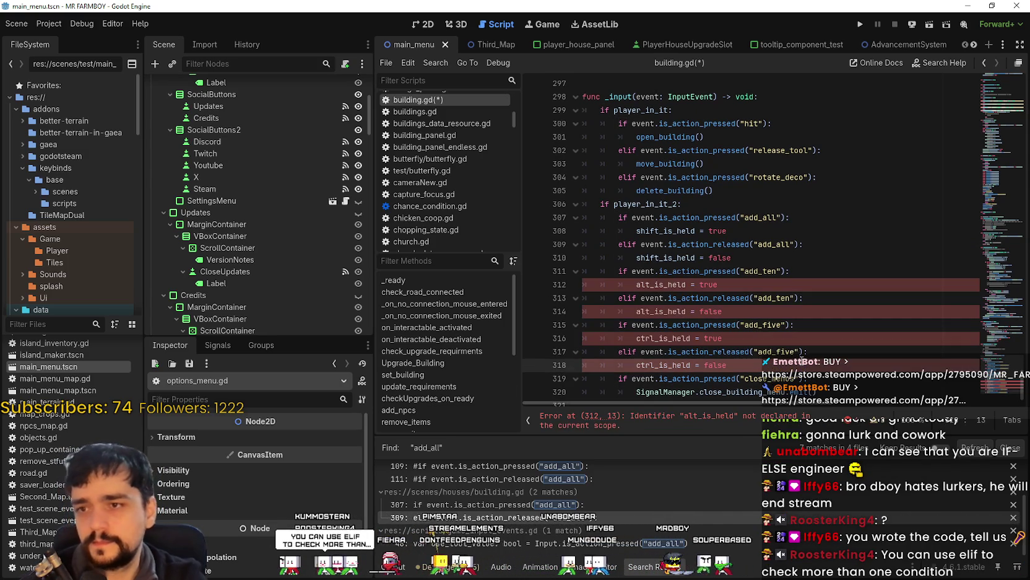
Search building.gd for shift_is_held and step through to its declaration
double_click(666, 231)
key("ctrl+f")
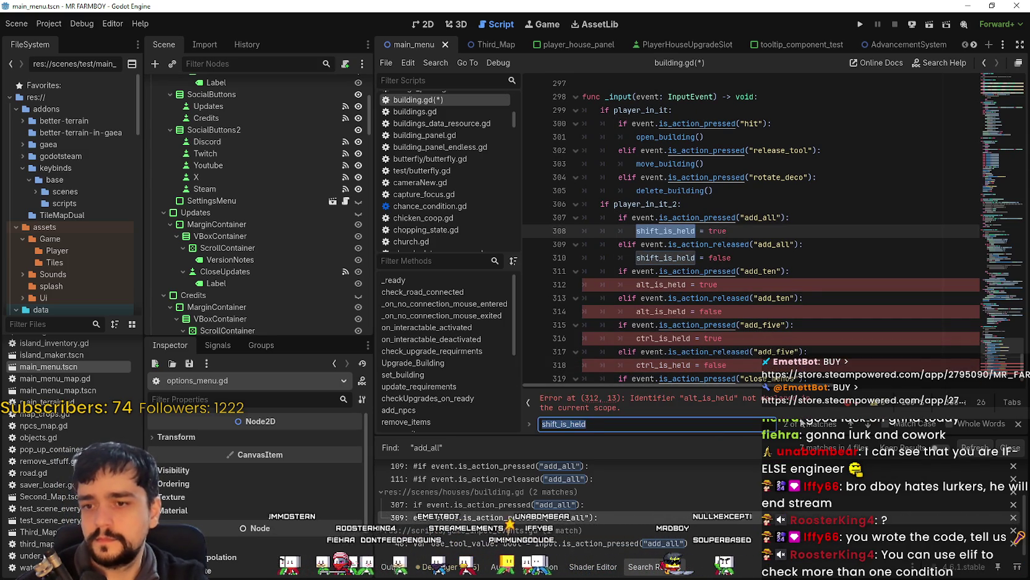
double_click(665, 284)
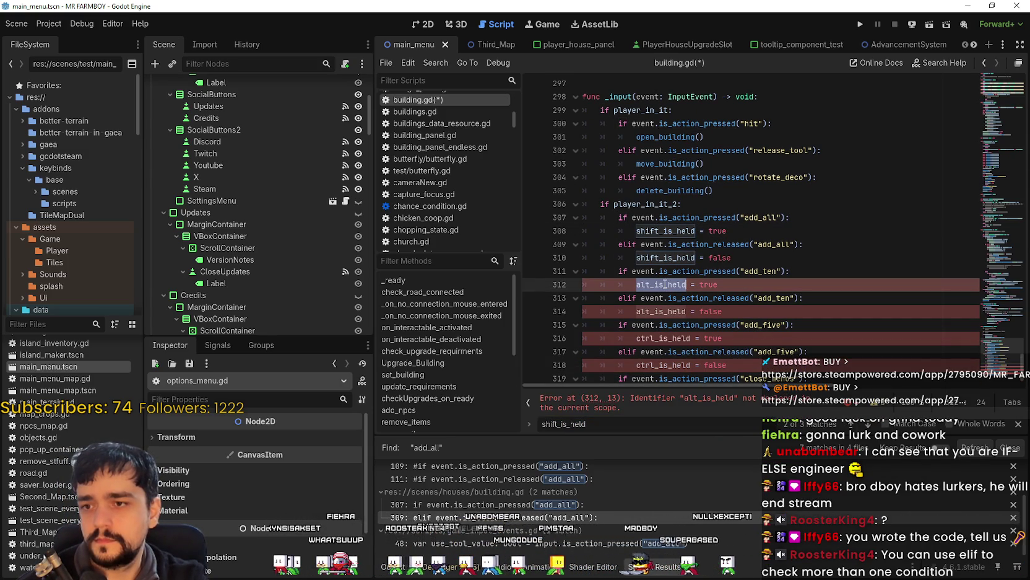
left_click(853, 426)
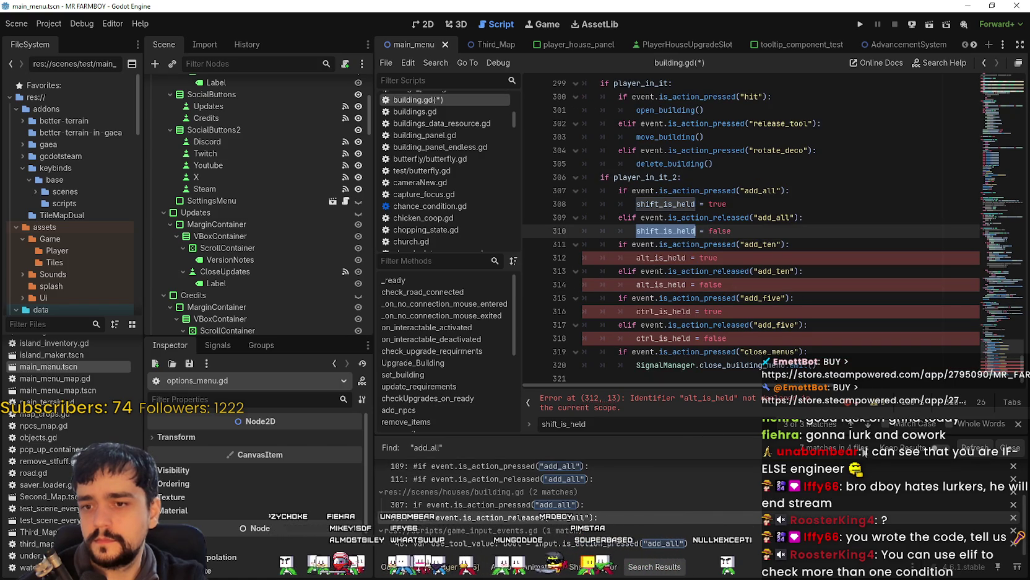
left_click(853, 427)
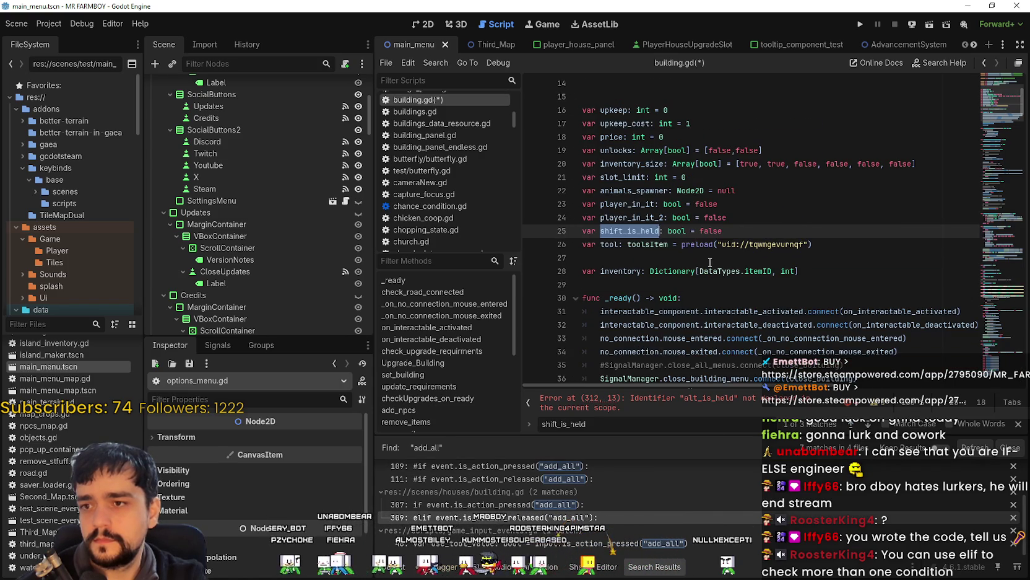
Declare alt_is_held: bool = false and ctrl_is_held: bool = false below shift_is_held
key("Return")
type("var alt_is_held: bool = false")
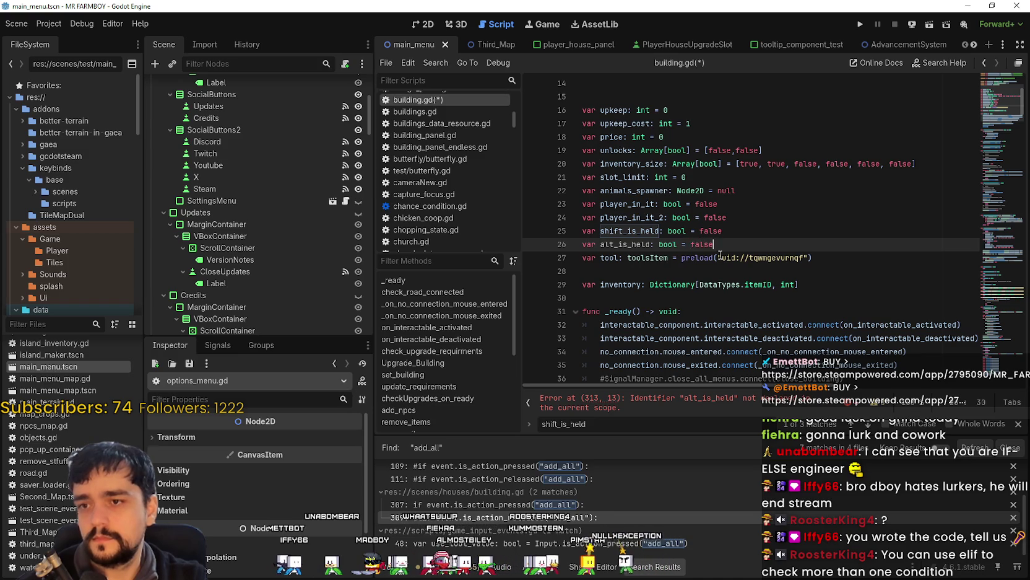
key("Return")
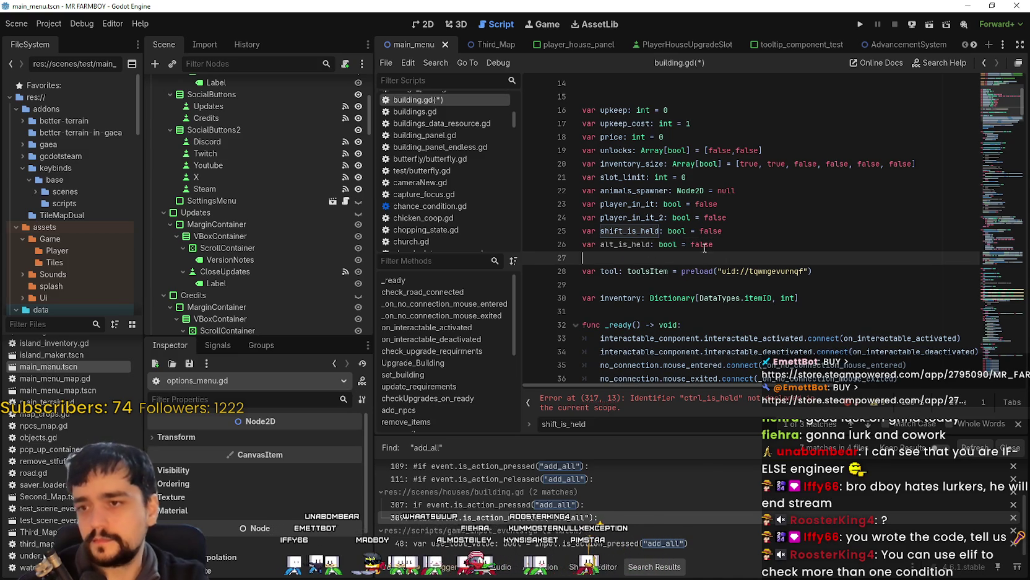
left_click_drag(713, 244, 578, 244)
key("ctrl+c")
left_click(600, 257)
key("ctrl+v")
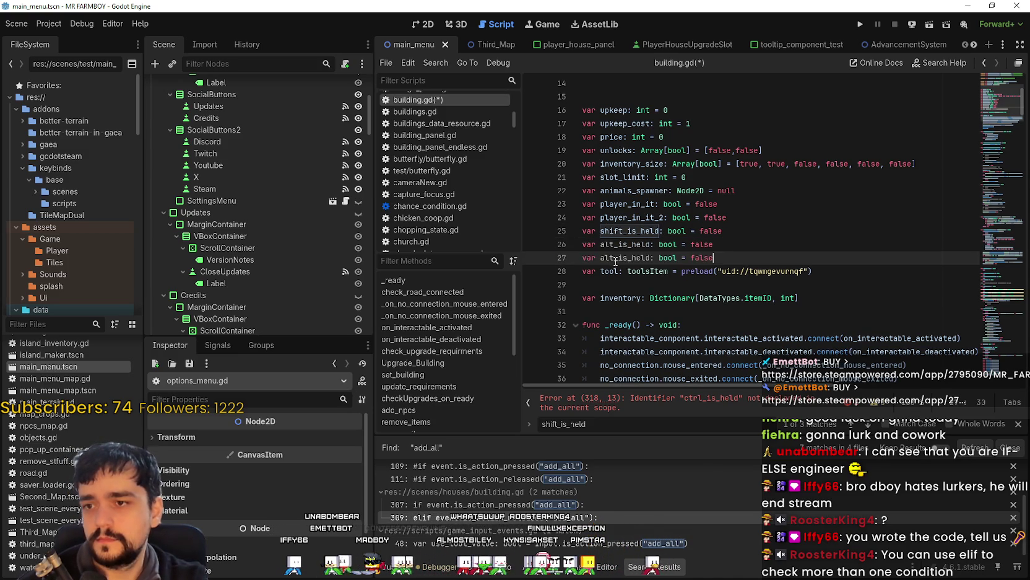
type("ctrl")
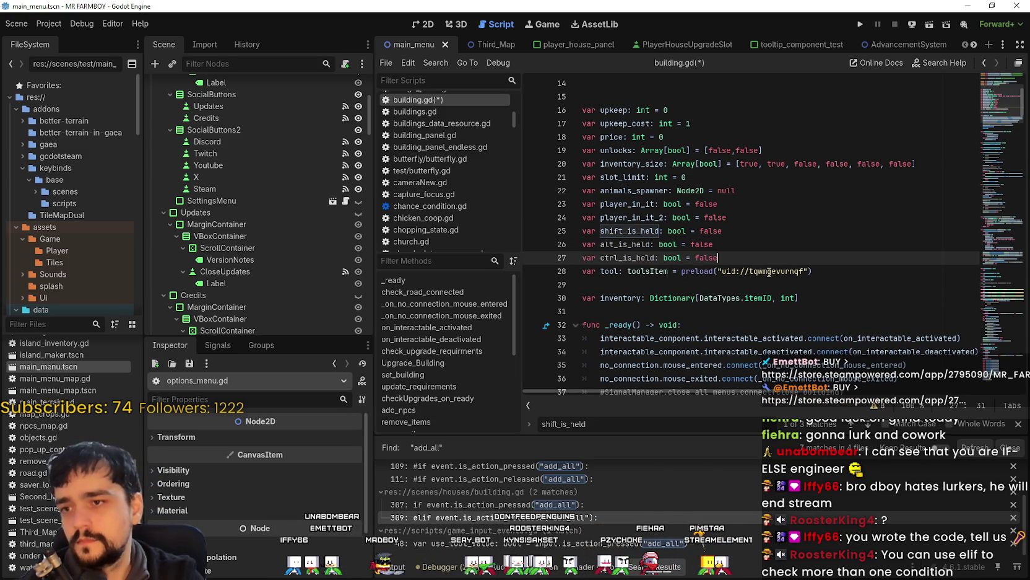
key("End")
key("Return")
Check the new add_five handler lines in the input handler and save building.gd
scroll(731, 344, "down", 20)
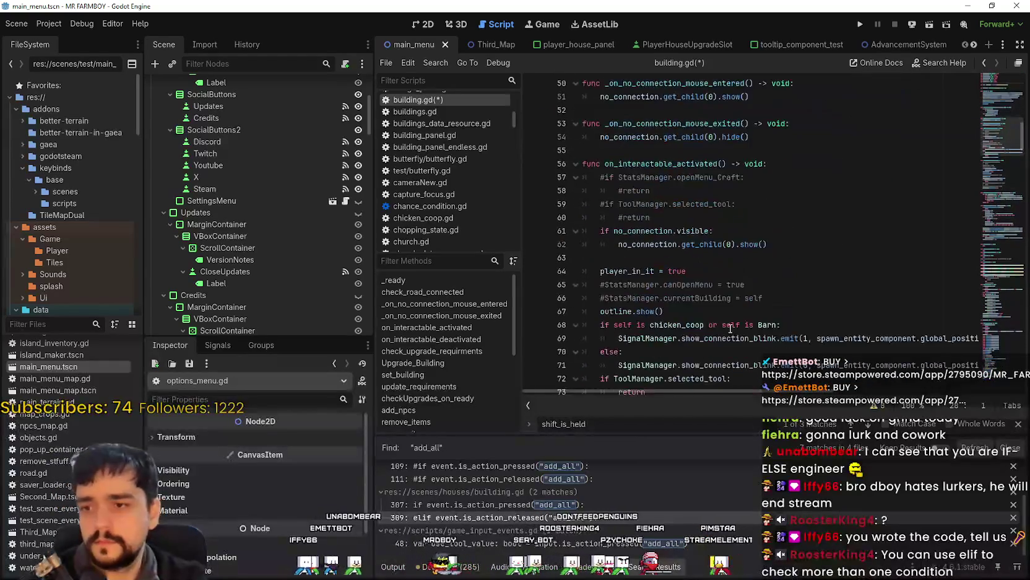
key("F3")
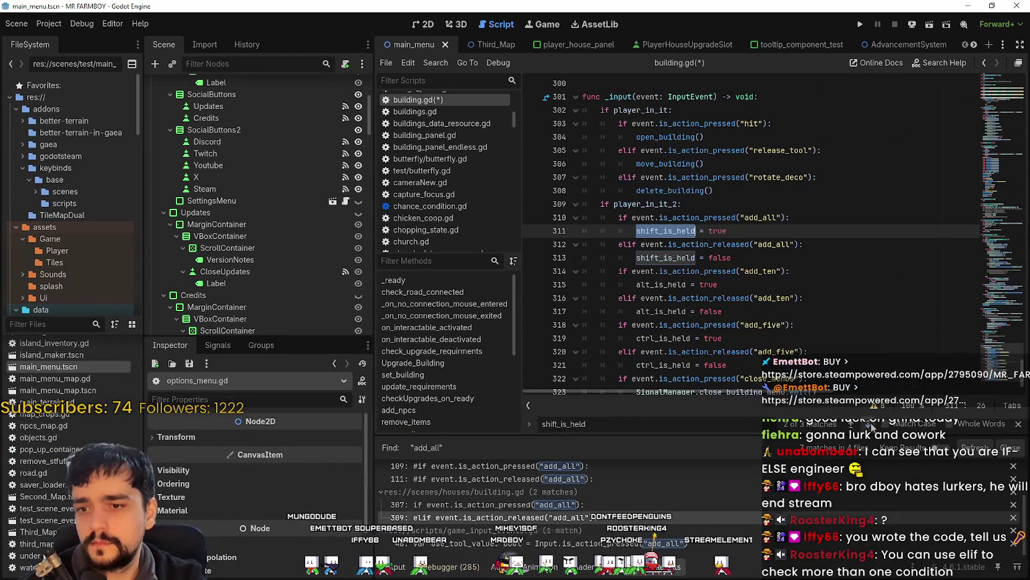
left_click(737, 325)
left_click(661, 365)
key("ctrl+s")
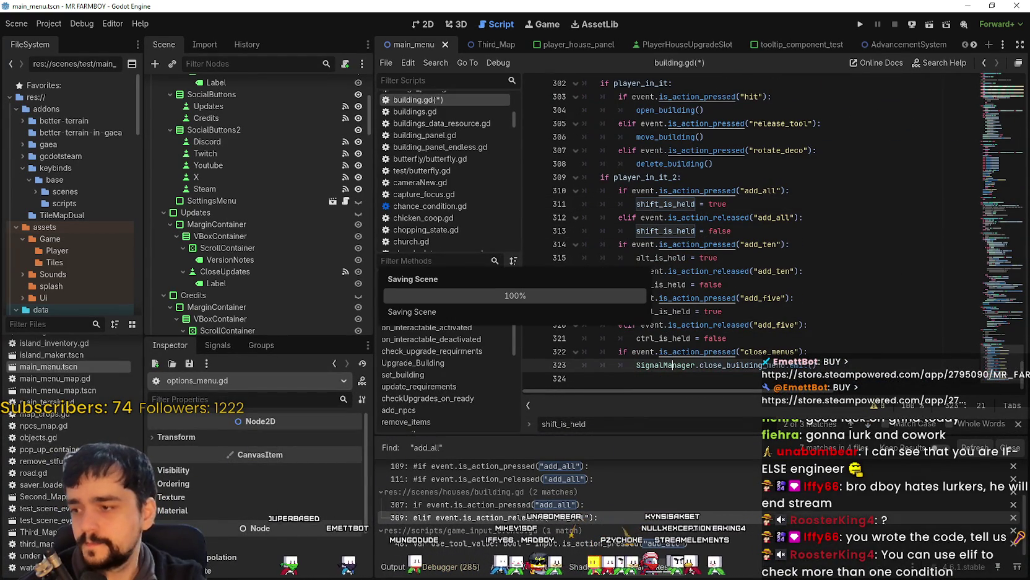
scroll(582, 499, "up", 2)
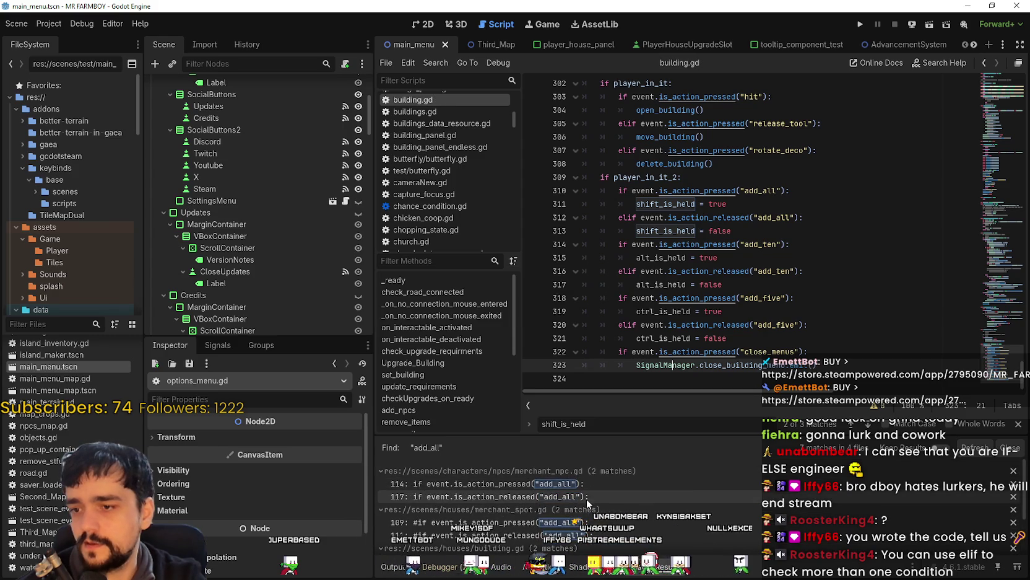
Review the add_all and shift_is_held matches, finding the shift_is_held declaration in building.gd
left_click(644, 482)
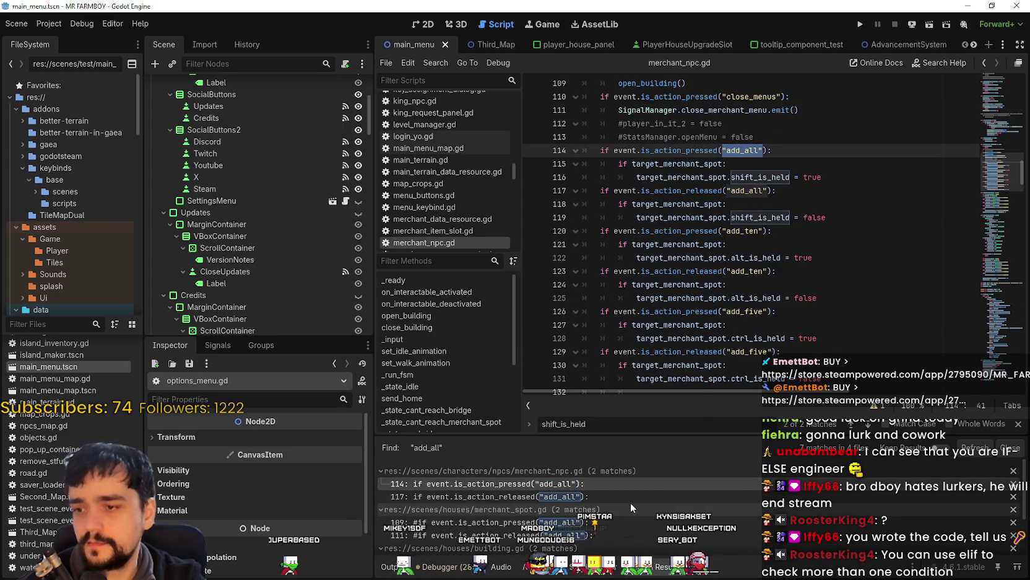
scroll(630, 503, "down", 2)
left_click(598, 518)
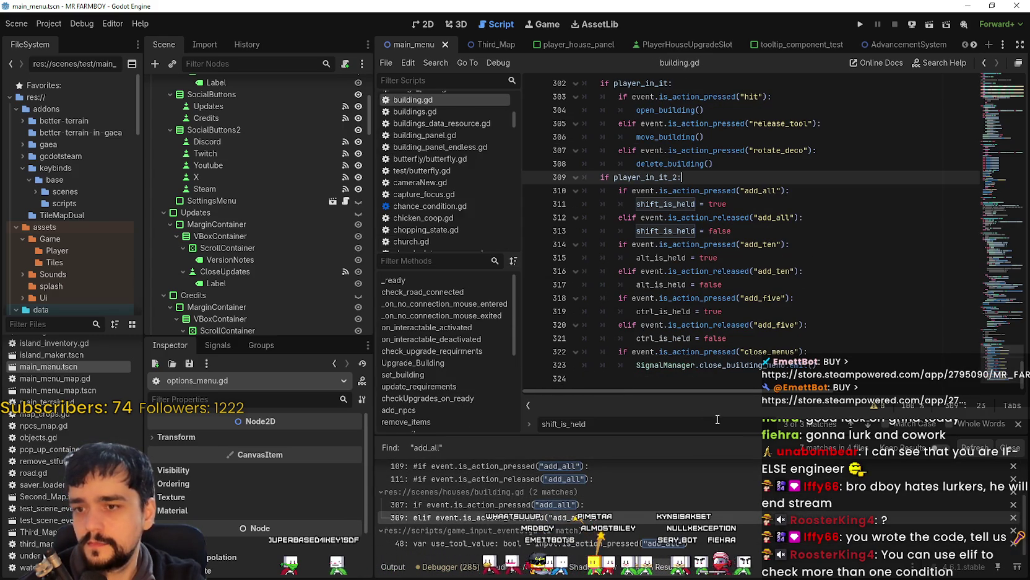
left_click(872, 425)
left_click(872, 425)
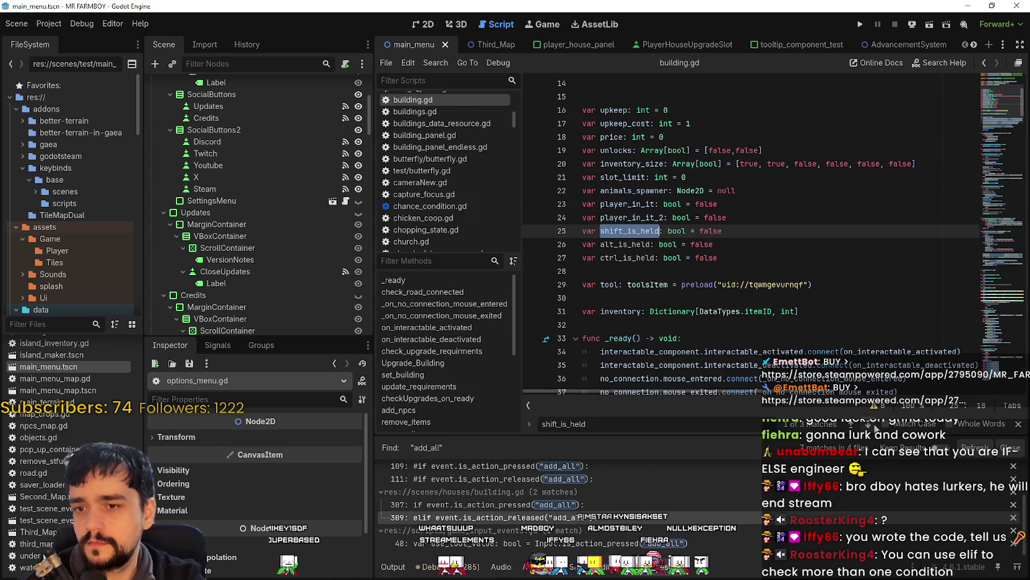
left_click_drag(582, 271, 582, 244)
key("ctrl+c")
scroll(502, 493, "up", 1)
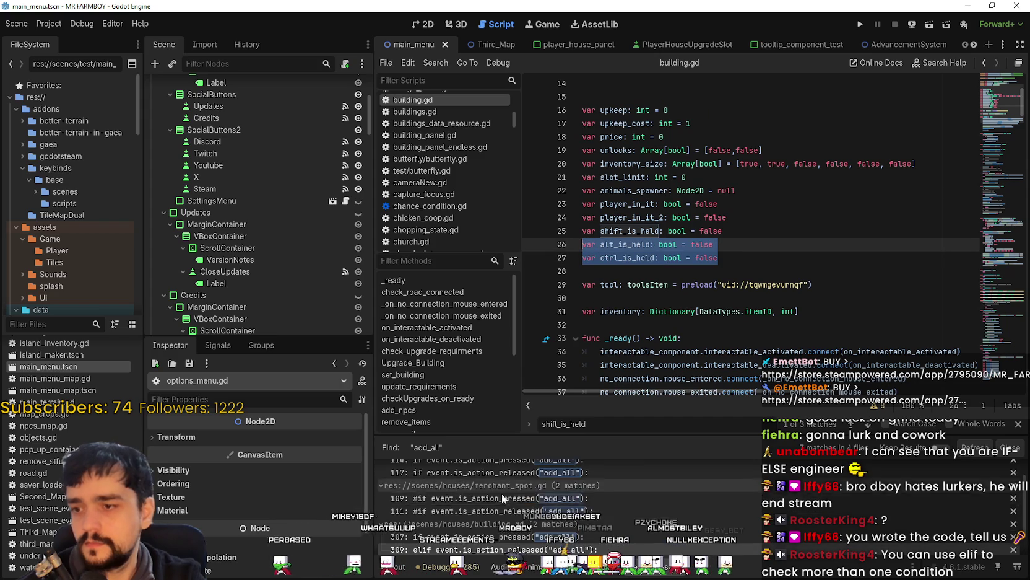
scroll(498, 492, "up", 1)
Follow target_merchant_spot's declaration in merchant_npc.gd to the merchant_spot script
left_click(493, 483)
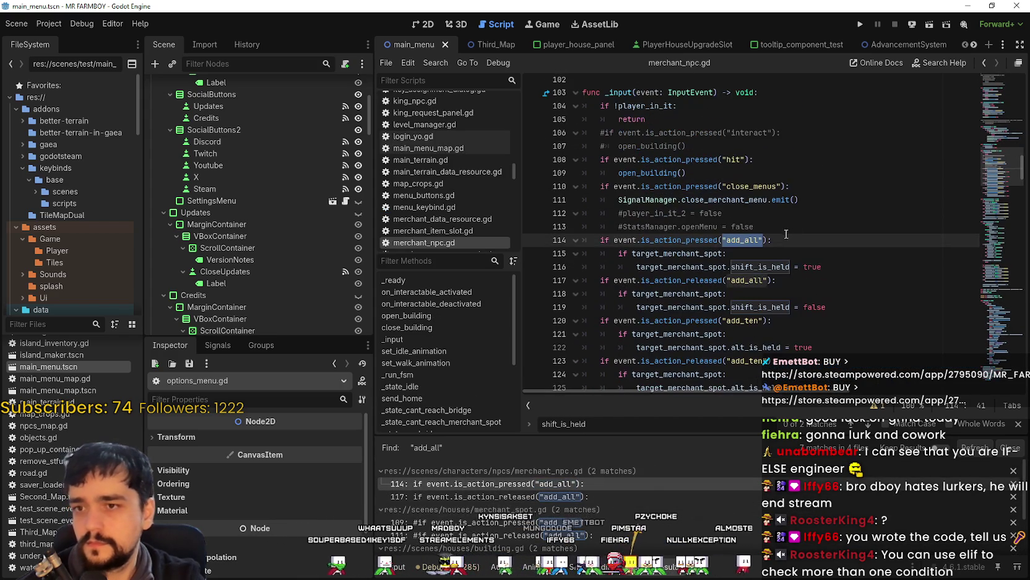
right_click(678, 271)
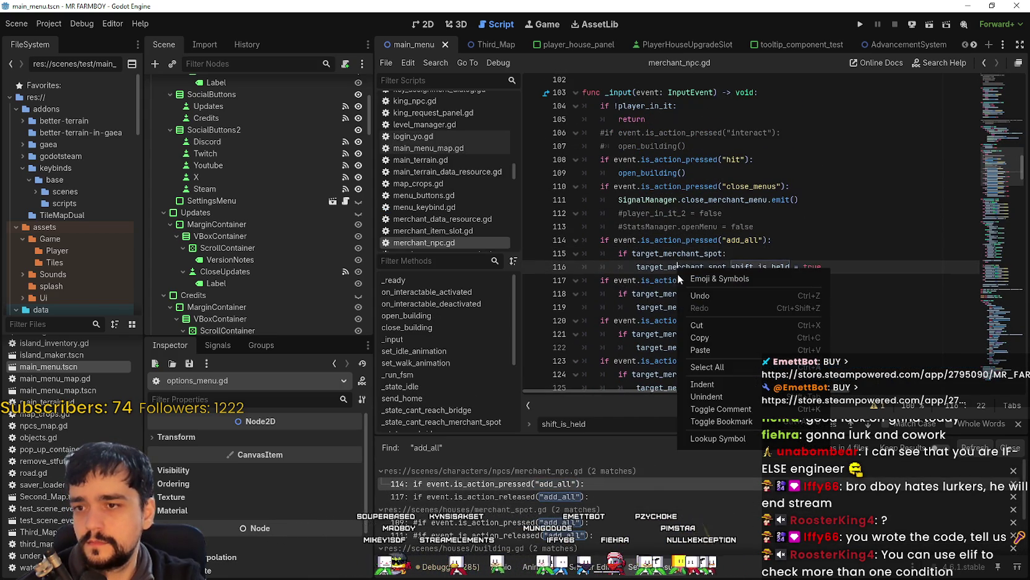
left_click(739, 438)
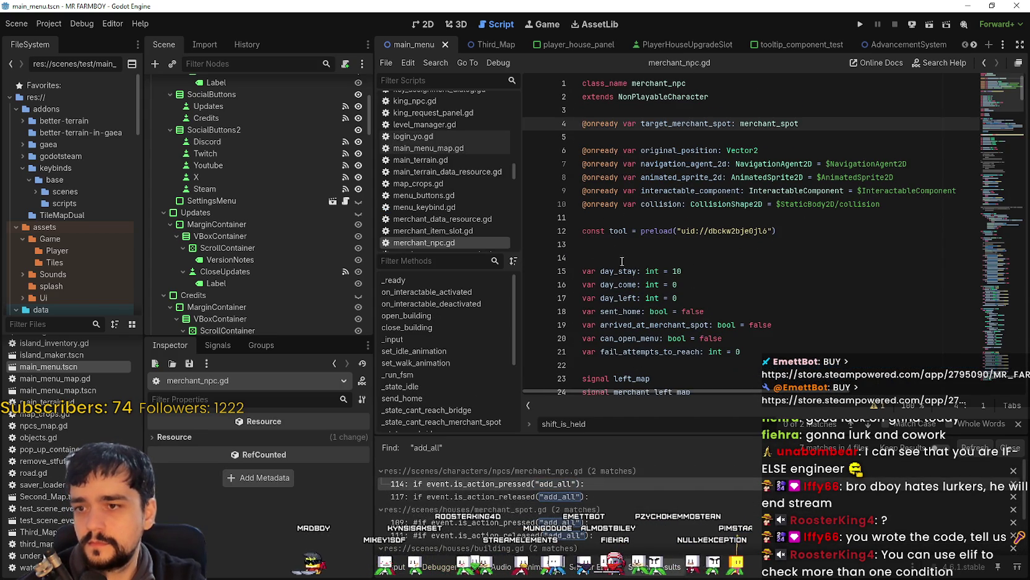
scroll(646, 293, "down", 1)
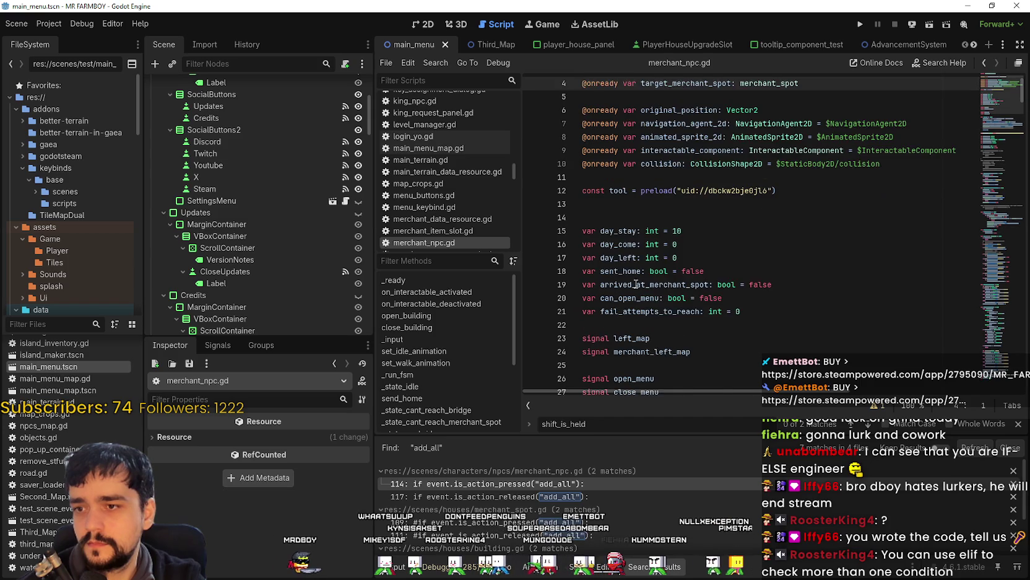
scroll(646, 294, "down", 4)
scroll(627, 271, "up", 5)
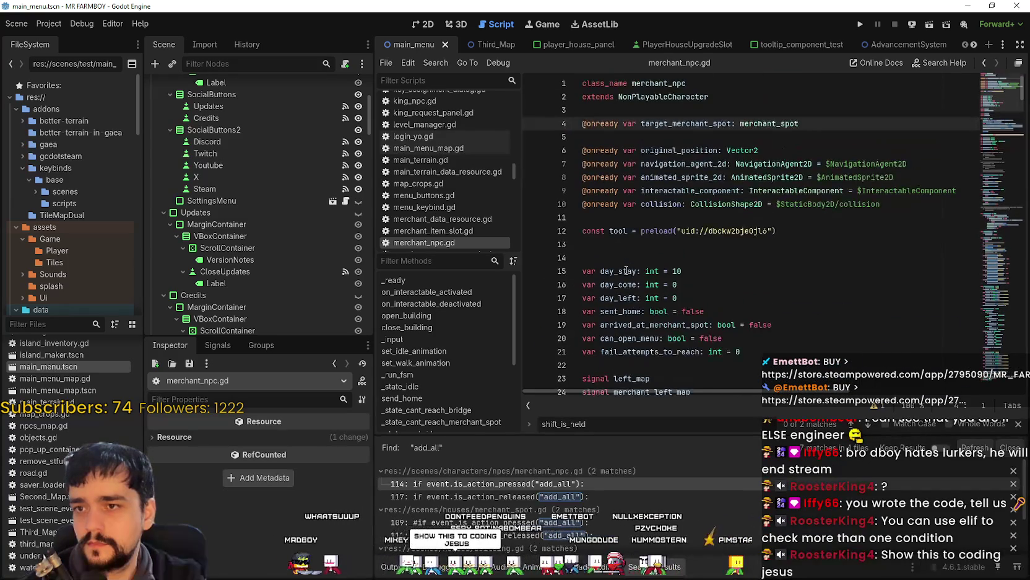
right_click(763, 130)
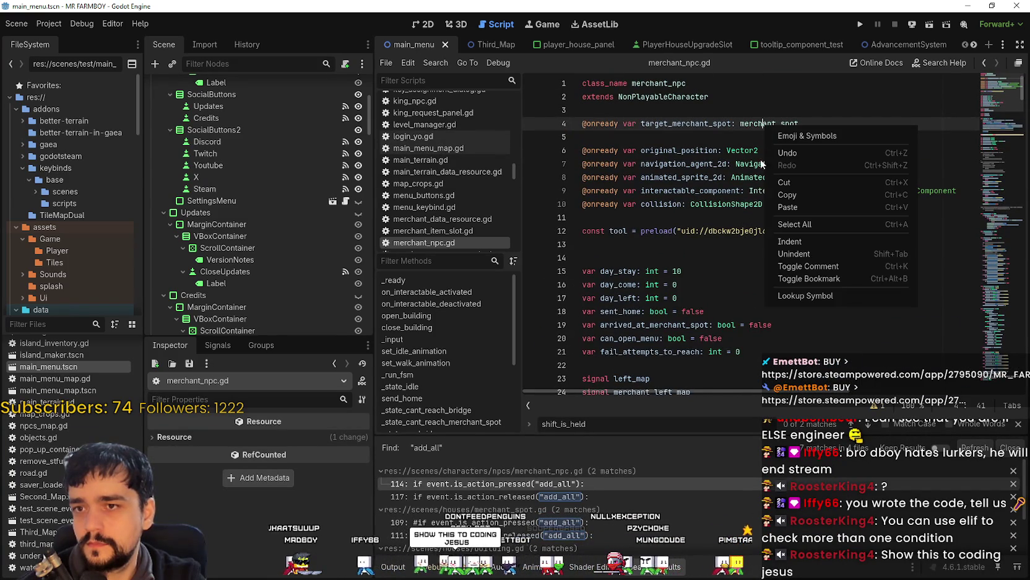
left_click(807, 298)
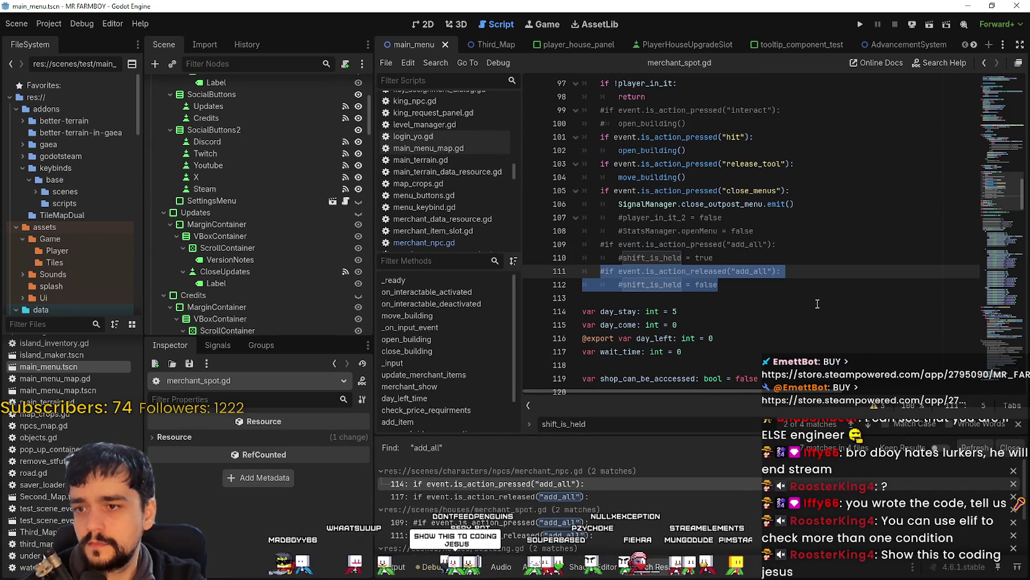
Paste the alt_is_held and ctrl_is_held declarations below shift_is_held in merchant_spot.gd and save
left_click(804, 301)
scroll(1007, 200, "up", 3)
mouse_move(1007, 200)
left_mouse_down()
mouse_move(1004, 215)
mouse_move(990, 121)
mouse_move(990, 132)
left_mouse_up()
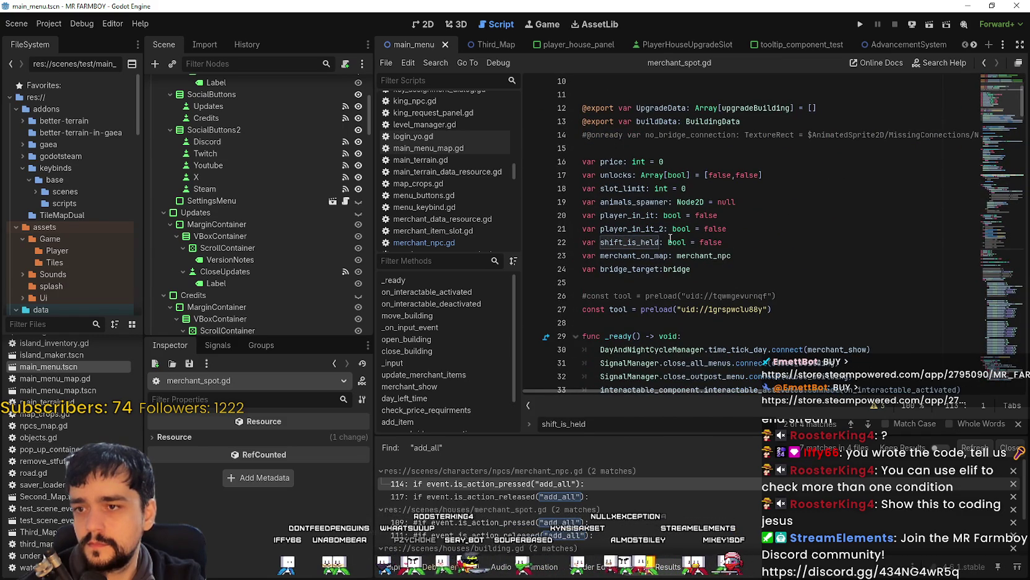
left_click(750, 241)
key("Return")
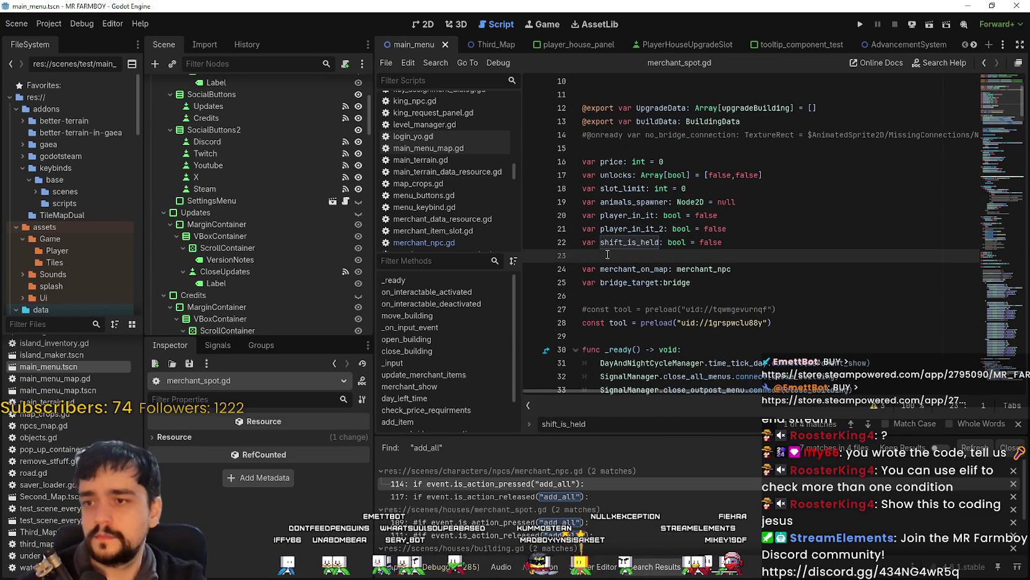
key("ctrl+v")
key("ctrl+s")
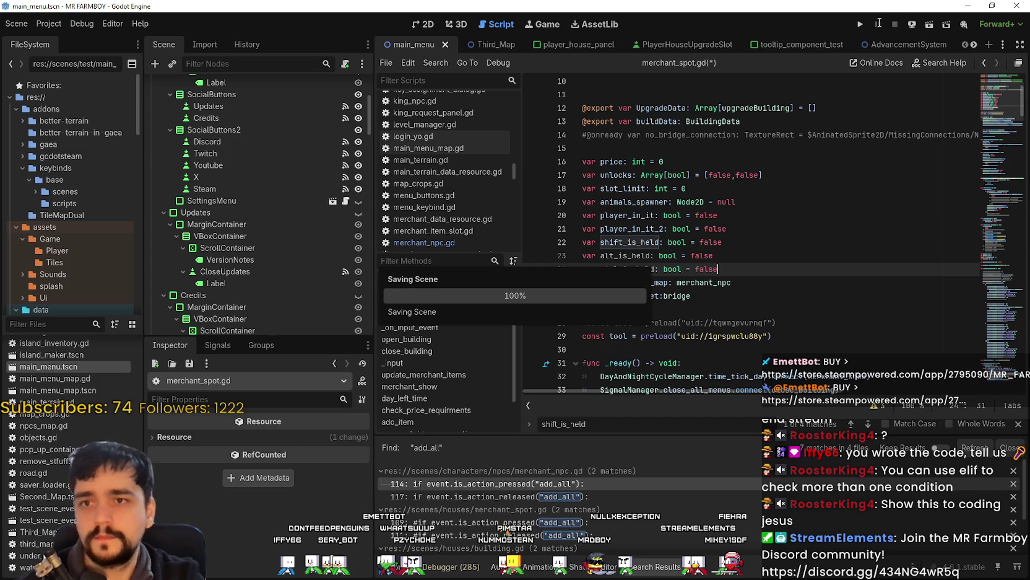
left_click(860, 27)
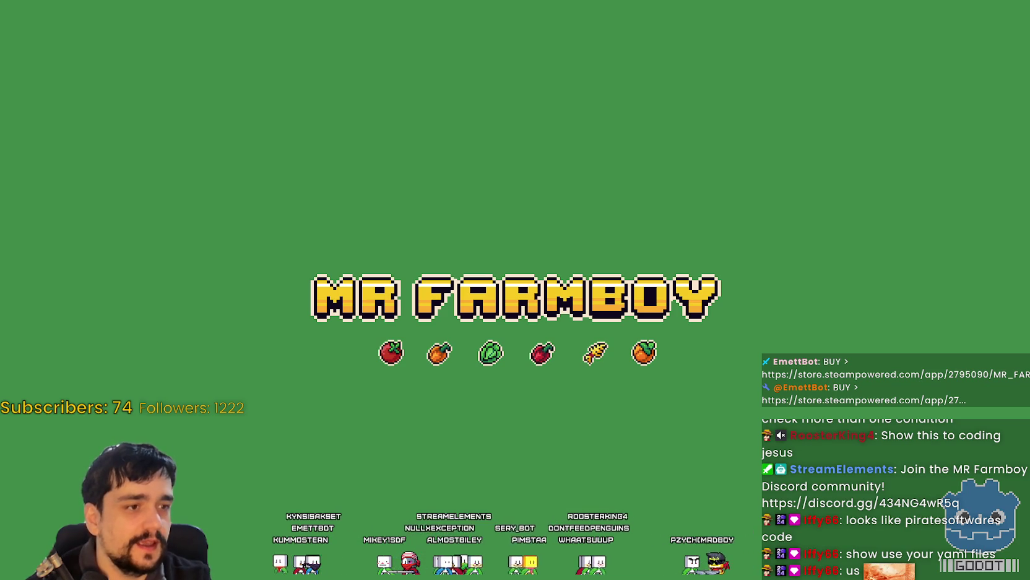
Take the game out of fullscreen, maximize its window and browse the Select Save Game list
key("F11")
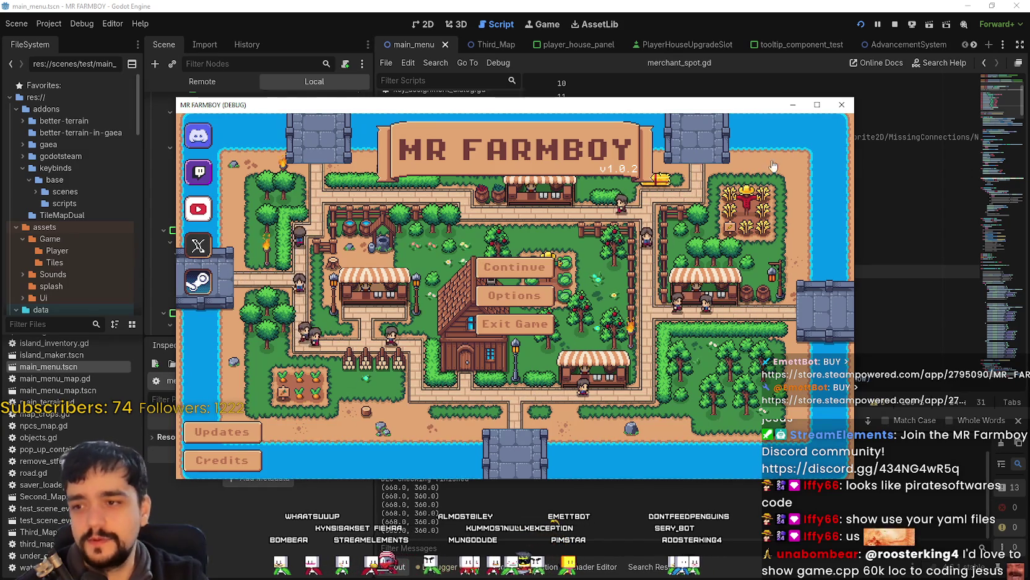
left_click(817, 104)
left_click(511, 249)
scroll(613, 348, "down", 2)
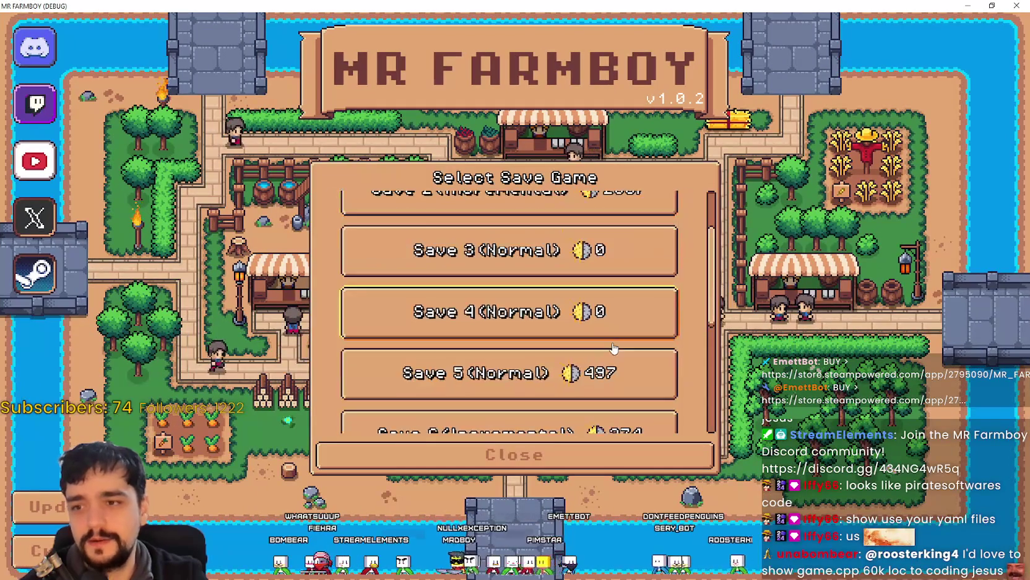
scroll(613, 348, "down", 4)
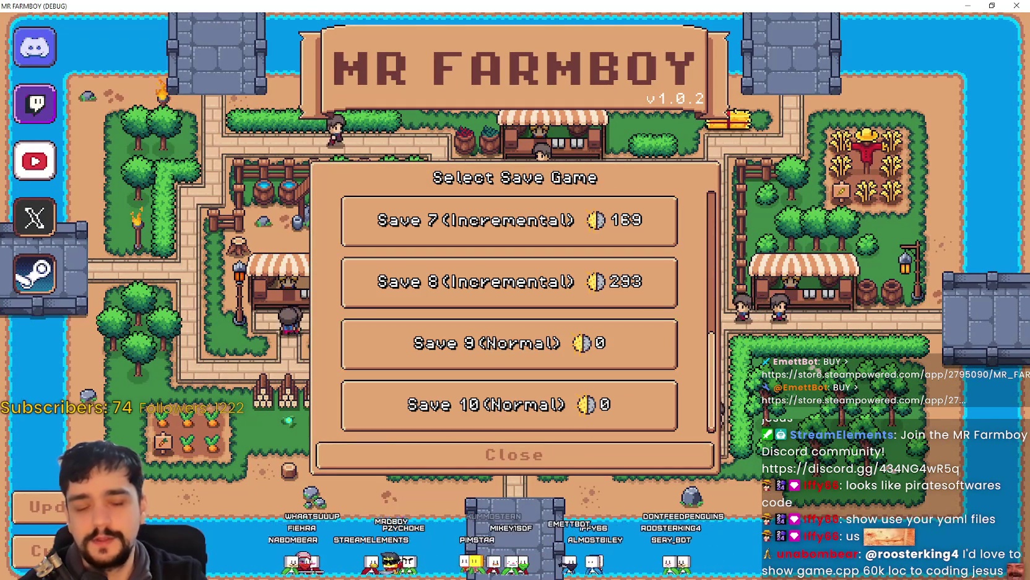
scroll(368, 230, "up", 2)
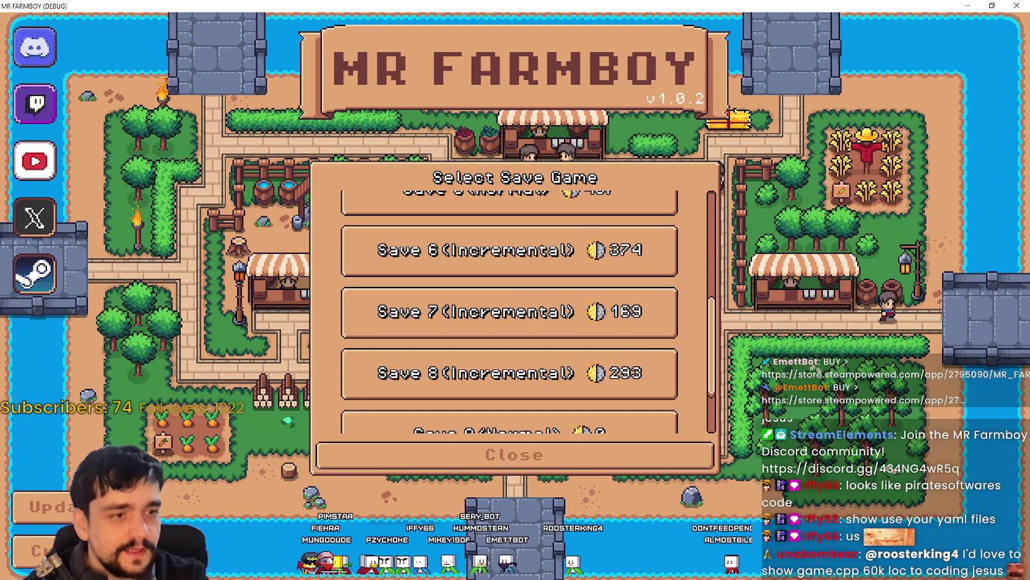
scroll(509, 309, "up", 2)
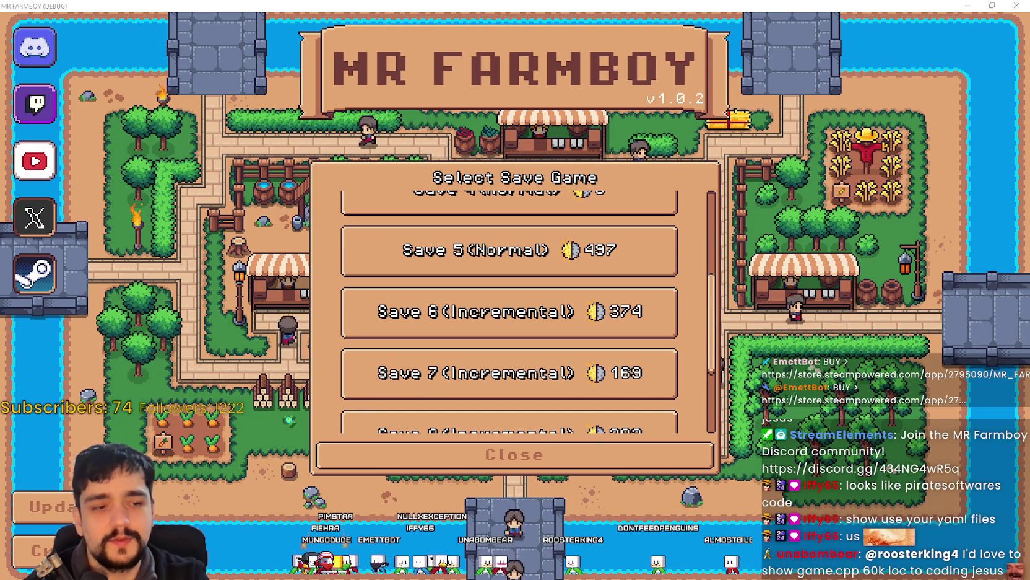
key("alt+Tab")
double_click(655, 260)
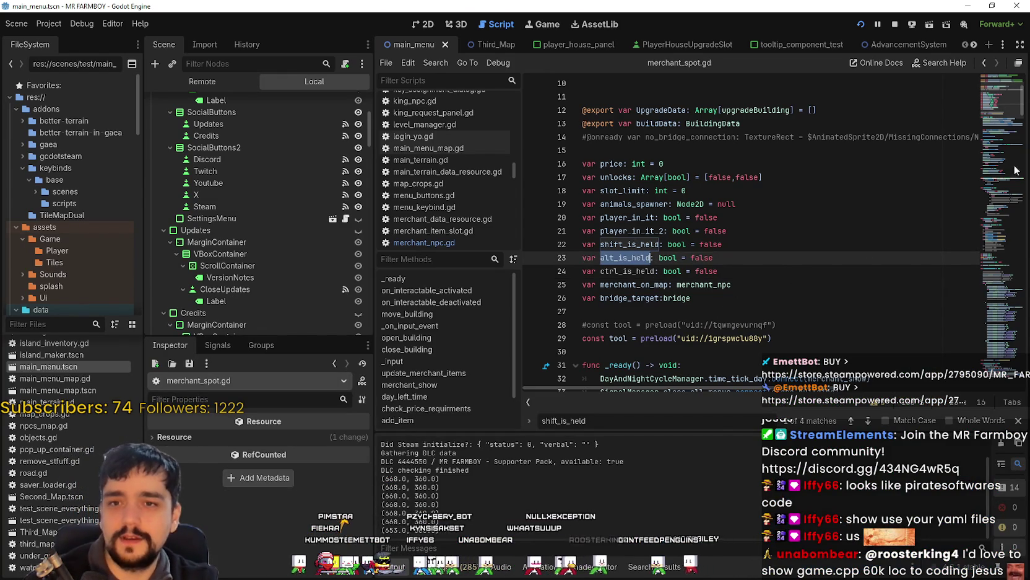
Search all project files for shift_is_held with Find in Files
left_click(640, 244)
double_click(640, 244)
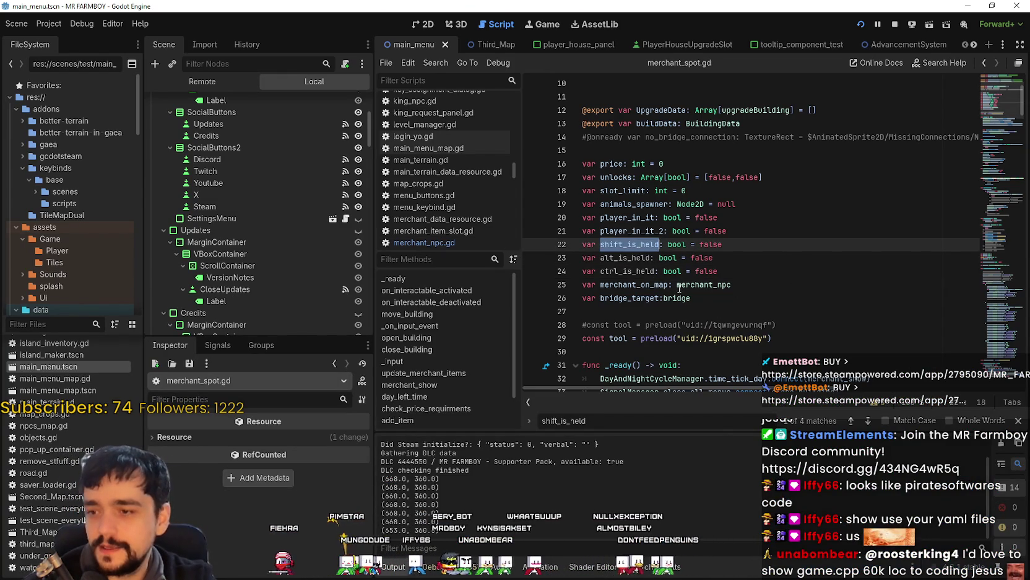
left_click(700, 298)
key("ctrl+shift+f")
left_click(537, 341)
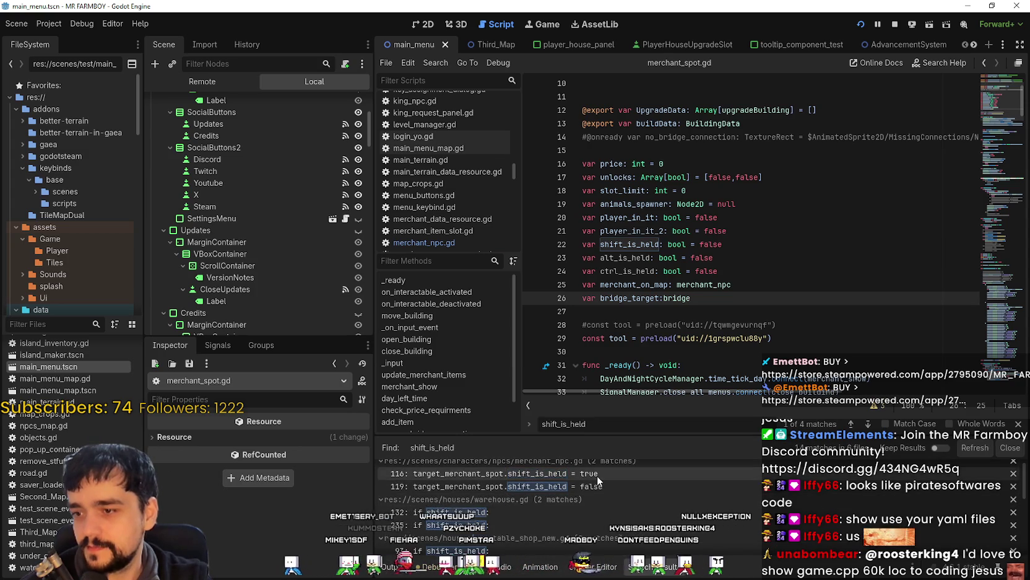
scroll(613, 483, "up", 1)
Relaunch the game, close the save selection and quit back to the editor
key("F5")
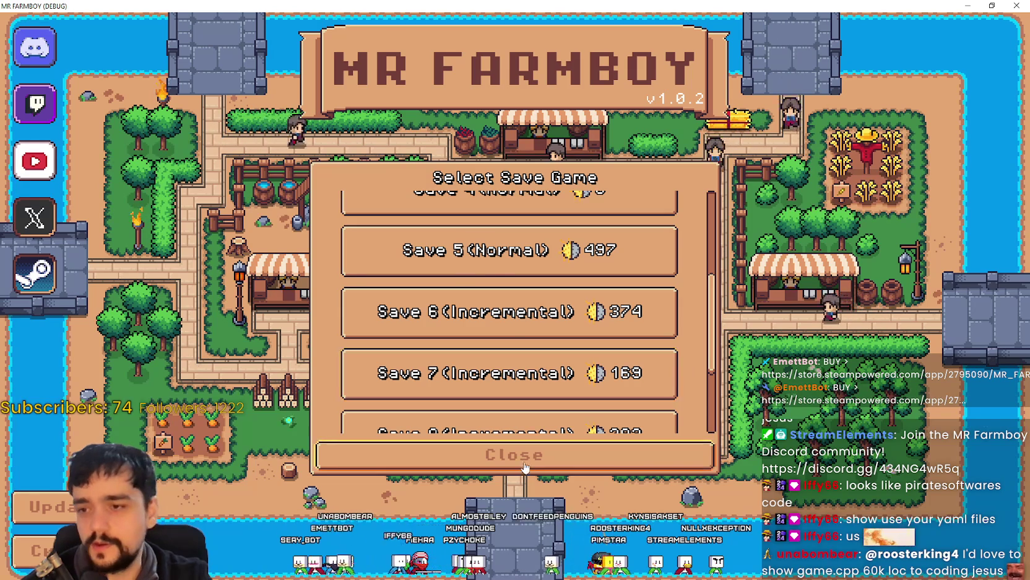
left_click(514, 454)
left_click(513, 338)
Check the merchant_npc.gd line 116 match, then open merchant_spot.gd line 245's shift_is_held check
scroll(519, 524, "up", 1)
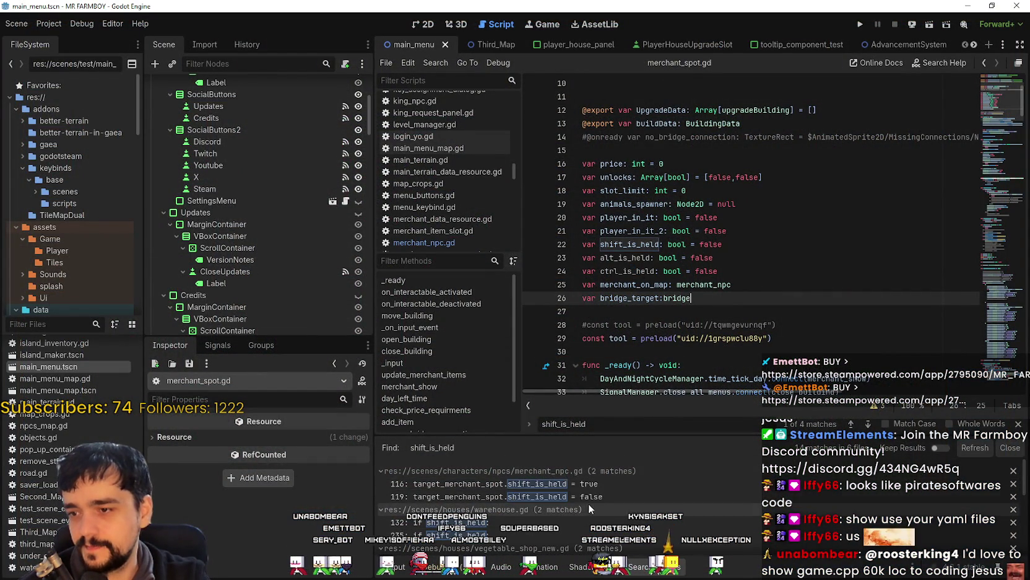
left_click(590, 483)
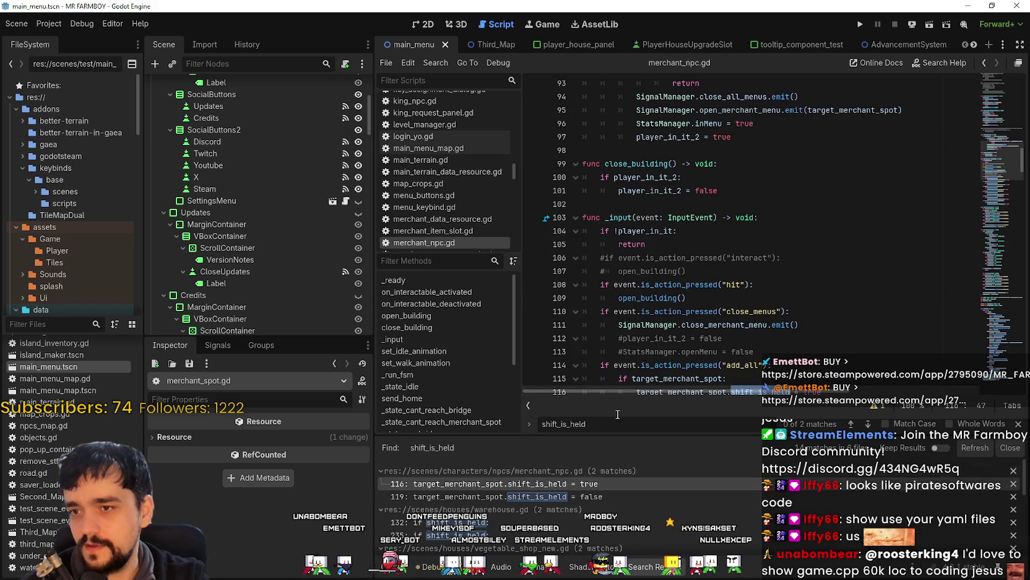
key("Down")
key("Down")
double_click(760, 271)
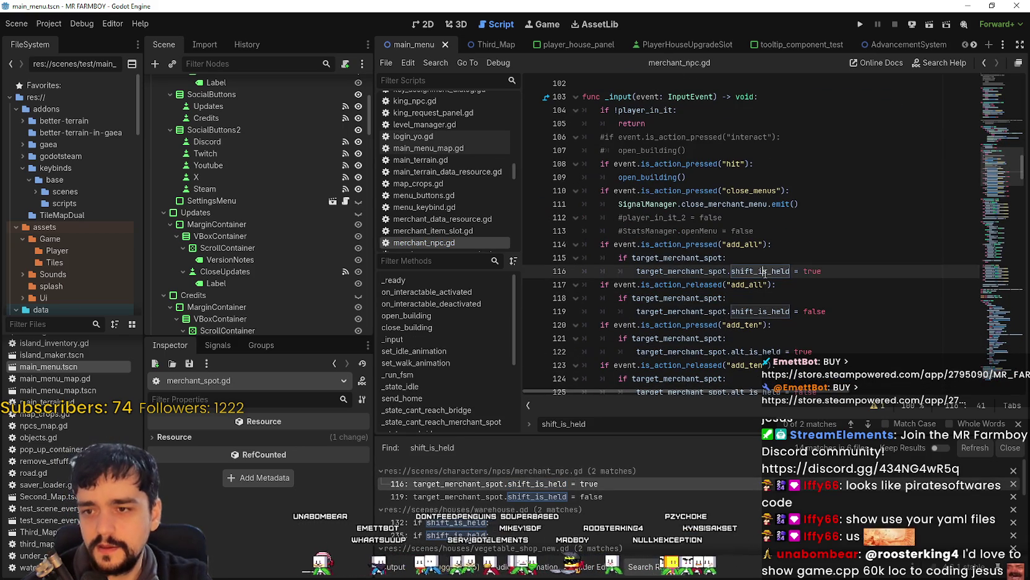
scroll(496, 496, "down", 2)
scroll(570, 544, "down", 2)
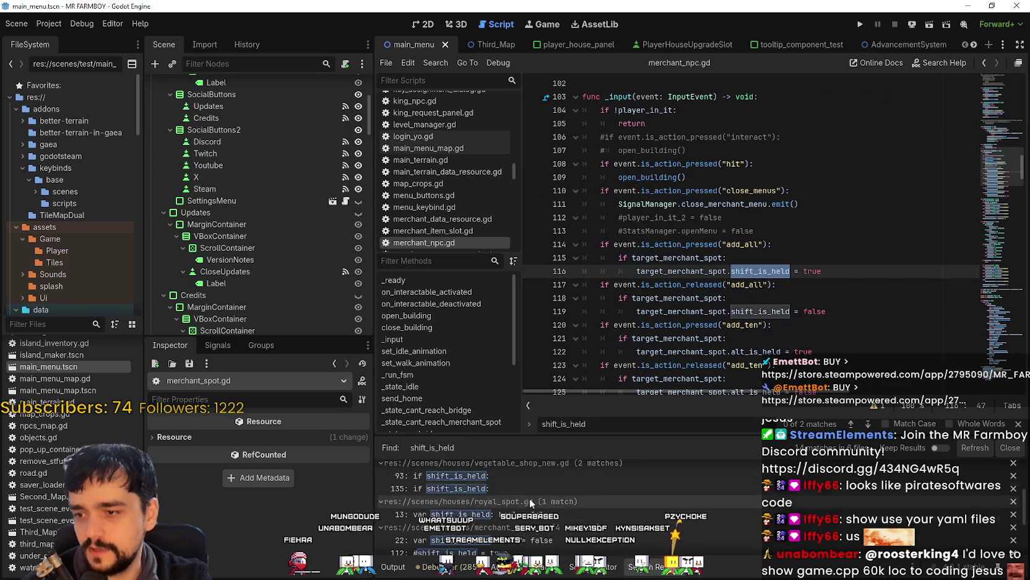
scroll(526, 520, "down", 3)
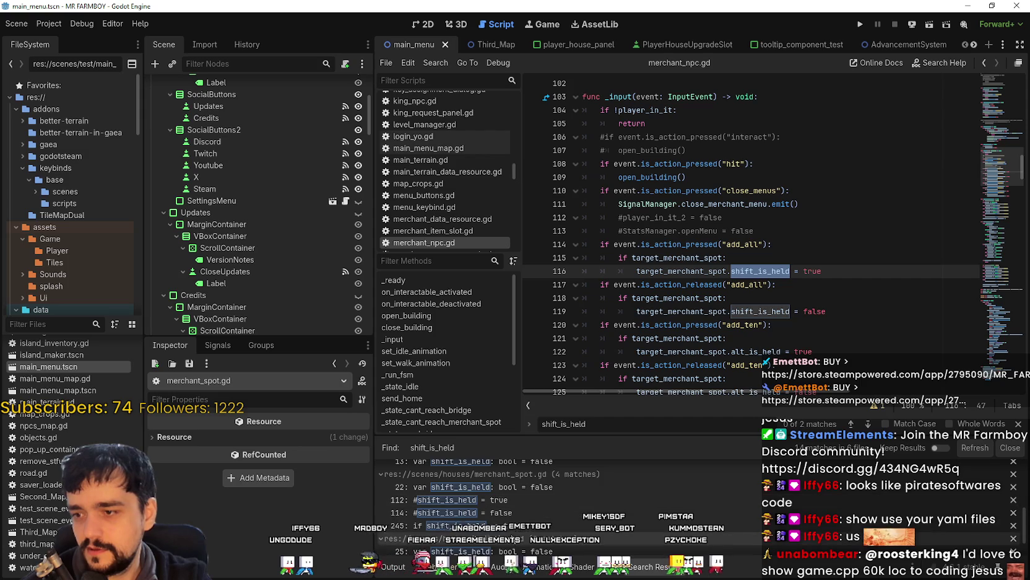
left_click(470, 525)
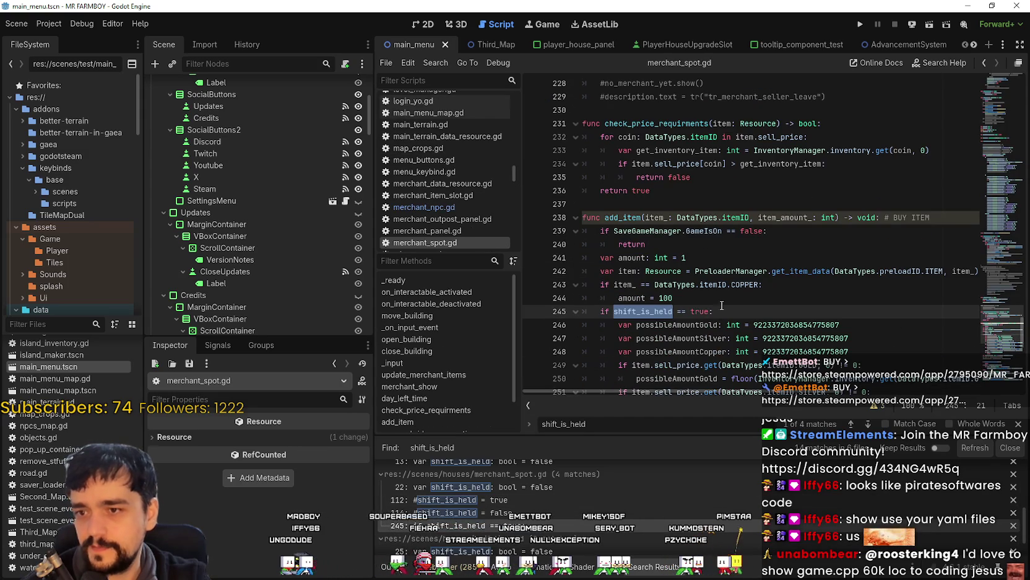
Browse the bulk-buy code and commented lines 259–260 in merchant_spot.gd's add_item
left_click(706, 305)
scroll(768, 308, "down", 2)
mouse_move(753, 297)
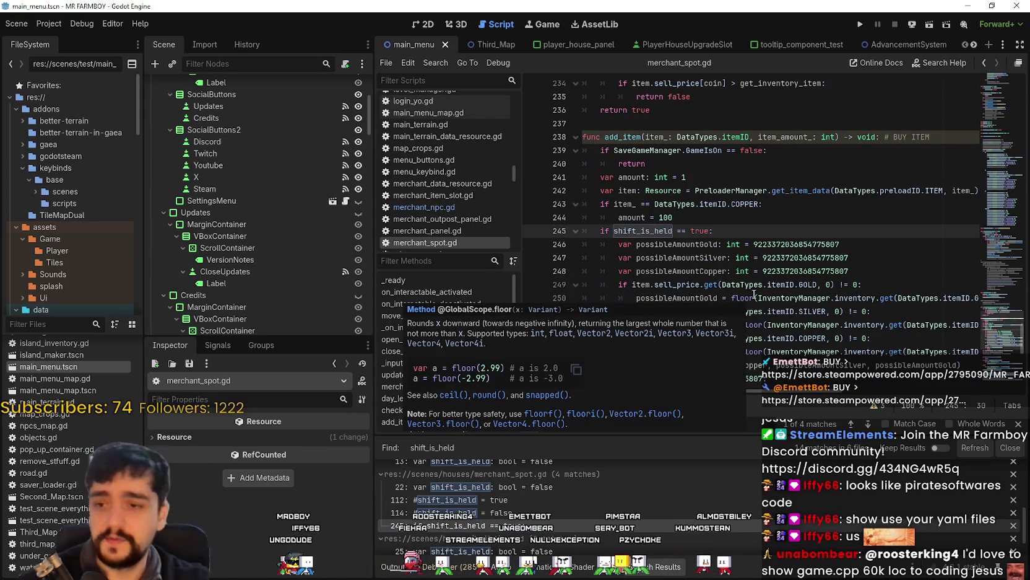
left_click(799, 258)
scroll(808, 307, "down", 3)
left_click(791, 258)
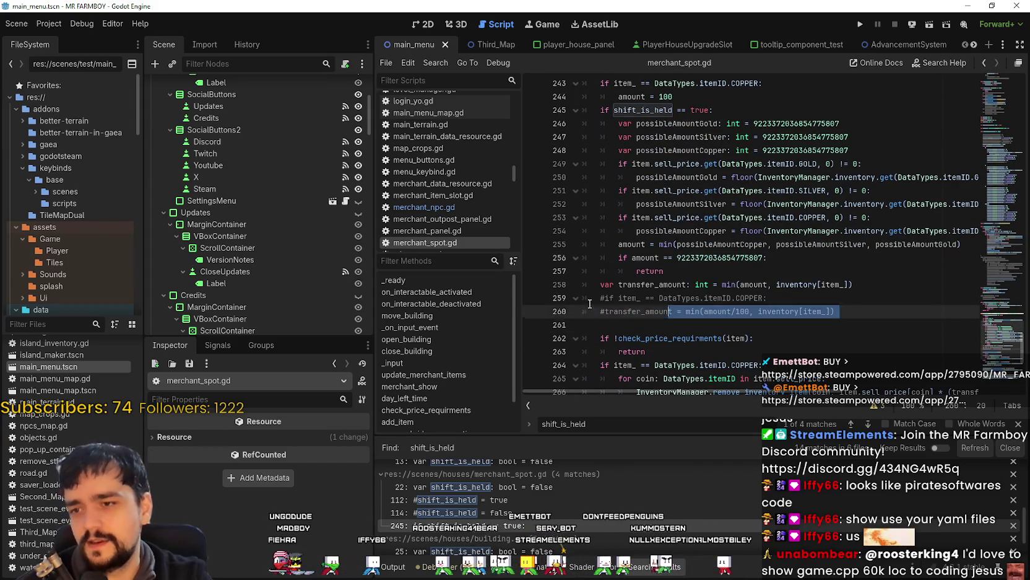
left_click_drag(840, 312, 585, 298)
left_click(760, 300)
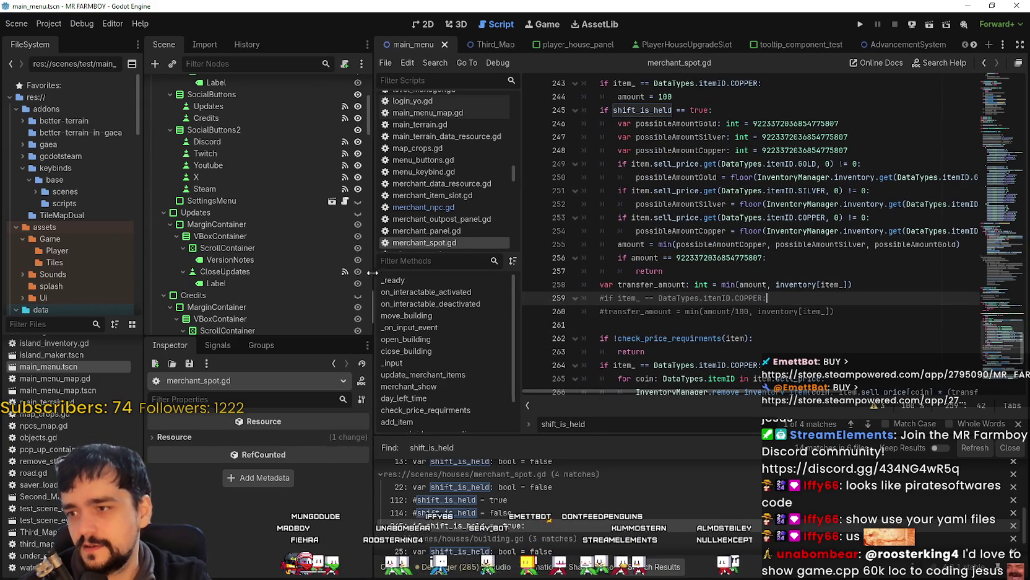
Widen the code editor, close the shift_is_held find bar, and select lines 245–257
left_click_drag(376, 271, 296, 272)
left_click(681, 271)
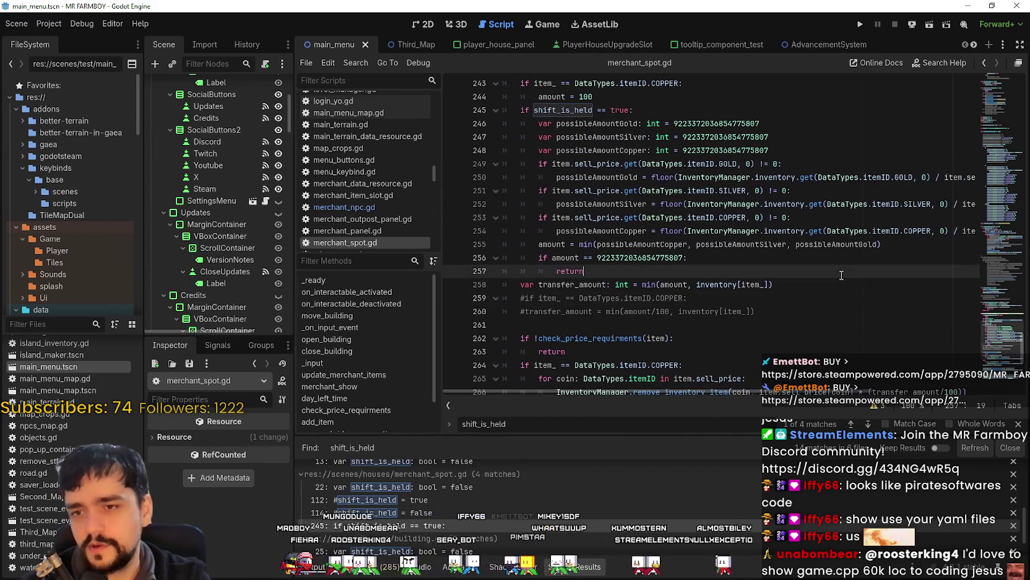
left_click(1018, 423)
left_click_drag(753, 405, 972, 409)
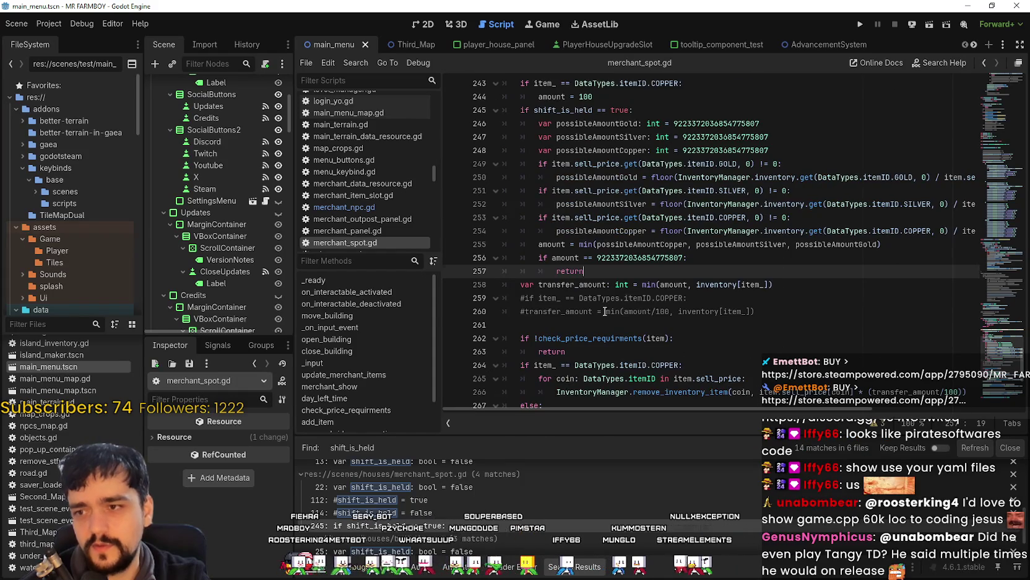
scroll(501, 385, "up", 1)
mouse_move(604, 311)
left_mouse_down()
mouse_move(495, 258)
mouse_move(467, 146)
mouse_move(452, 144)
left_mouse_up()
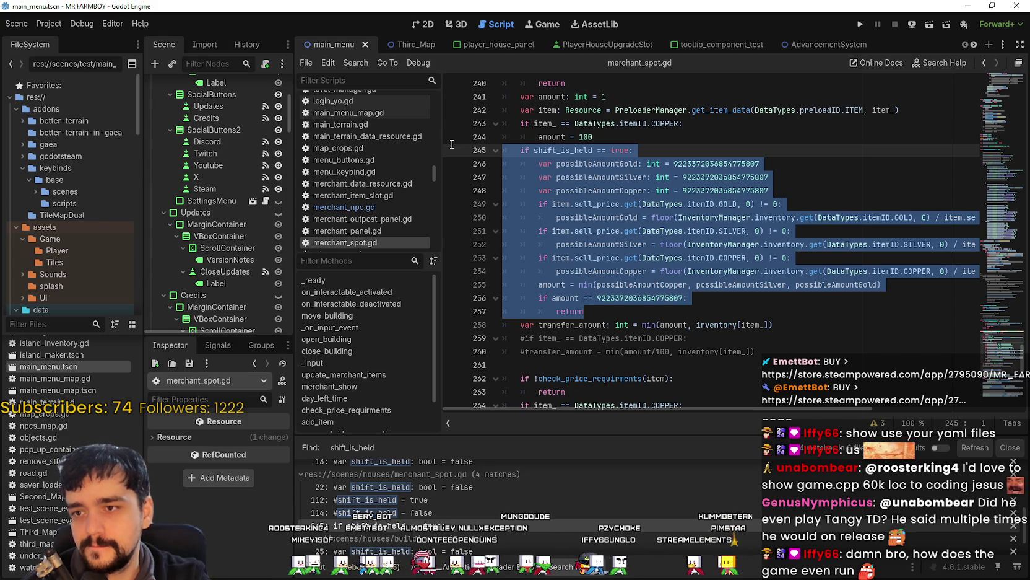
Select the shift_is_held block spanning lines 245–257
key("shift+Tab")
key("Tab")
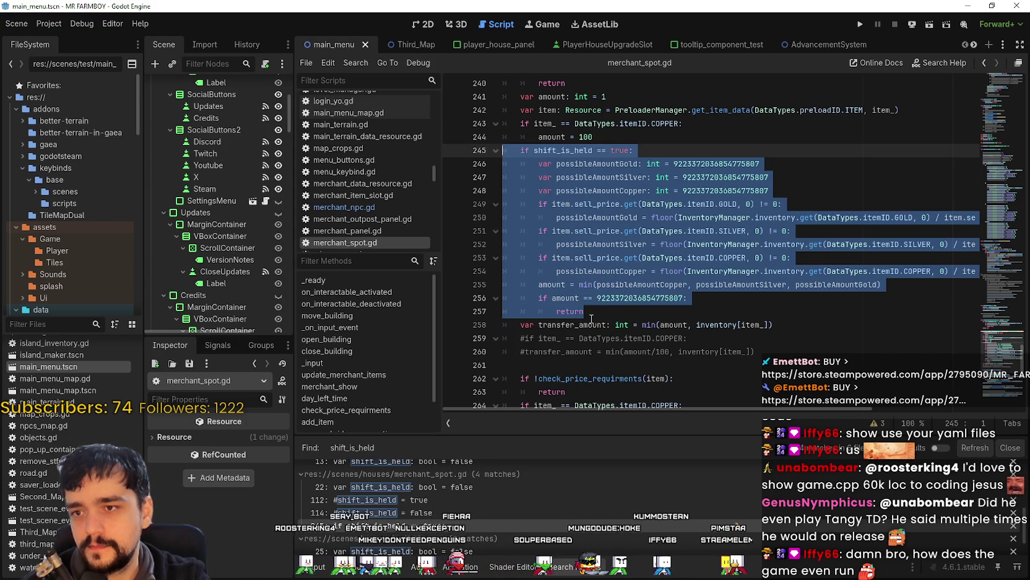
left_click(592, 311)
mouse_move(592, 312)
left_mouse_down()
mouse_move(544, 245)
mouse_move(505, 150)
left_mouse_up()
key("ctrl+c")
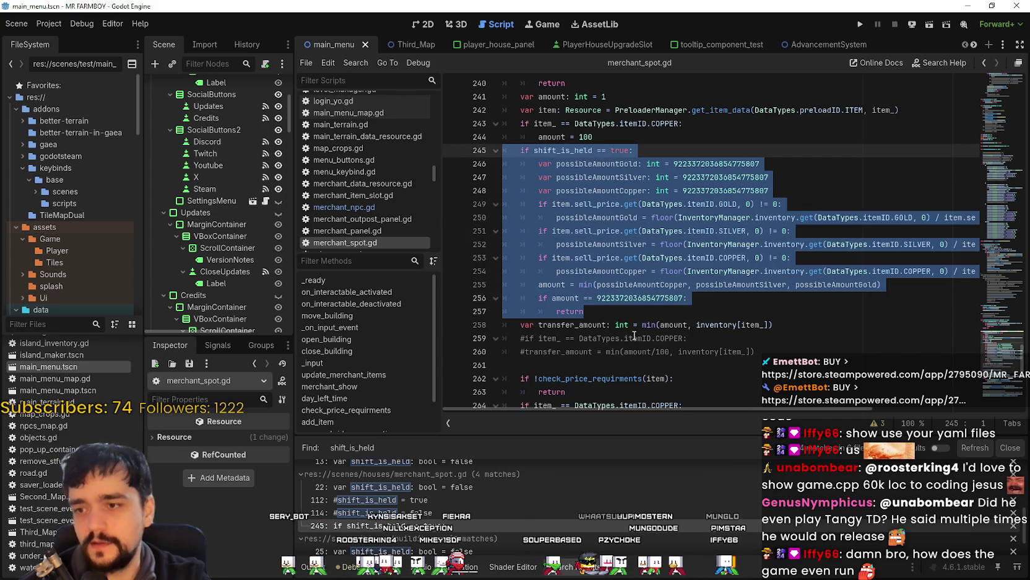
left_click(605, 299)
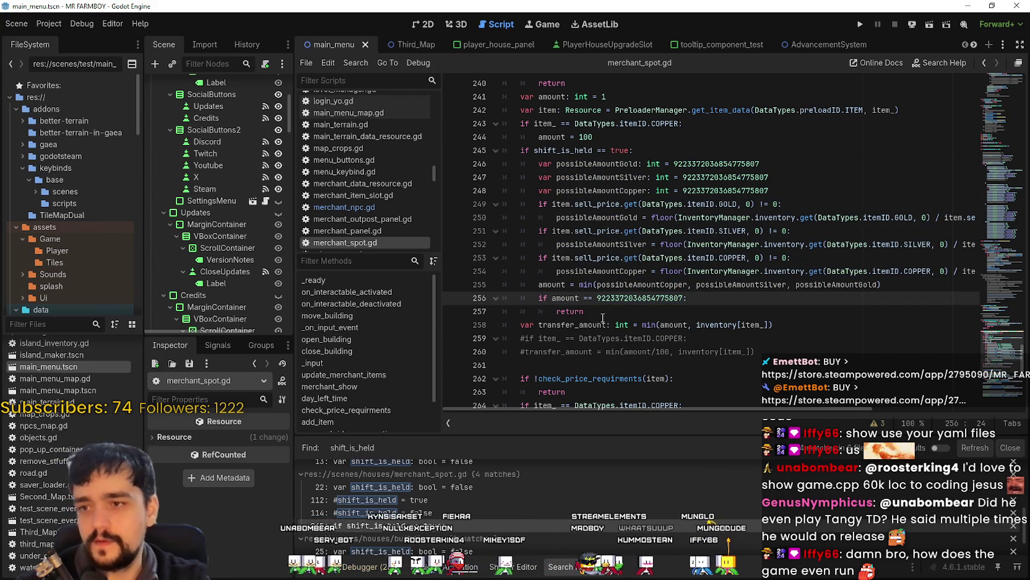
left_click(599, 311)
Delete the commented-out transfer_amount lines 259–260
left_click_drag(757, 353, 444, 336)
scroll(693, 351, "up", 2)
scroll(693, 352, "down", 2)
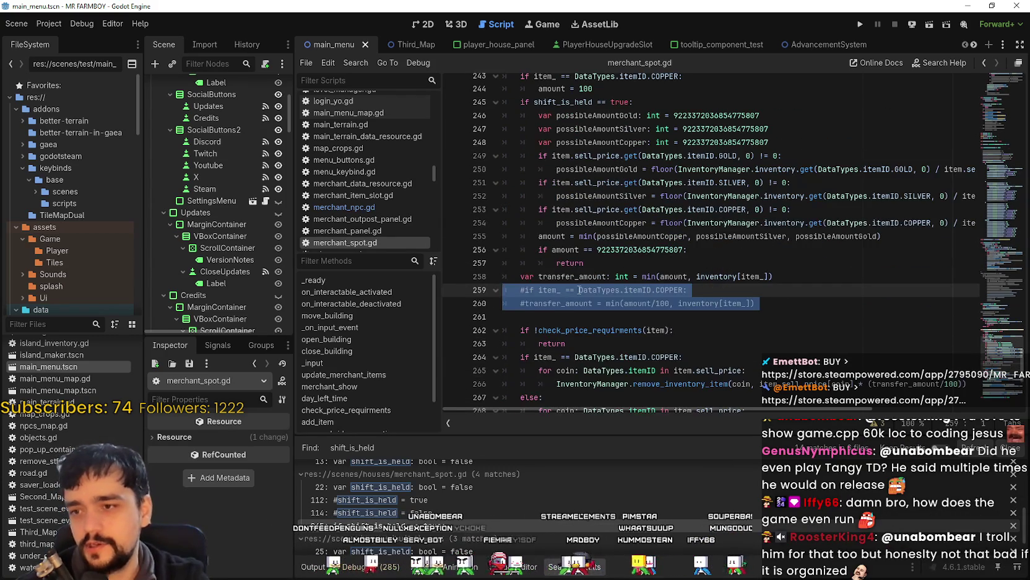
key("Delete")
Paste a copy of the shift_is_held block on a new line beneath it
left_click(609, 265)
scroll(615, 284, "down", 4)
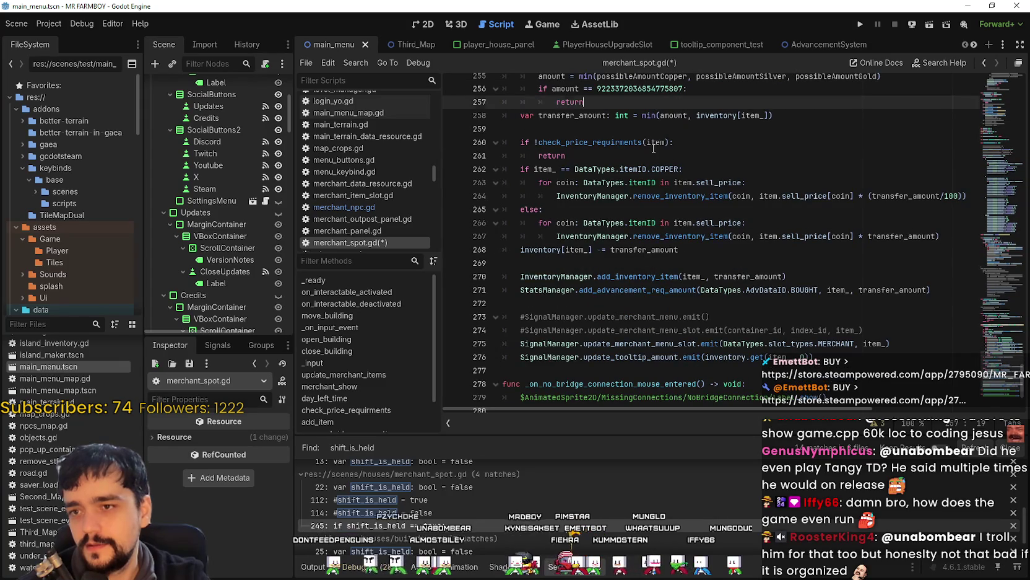
scroll(669, 286, "down", 3)
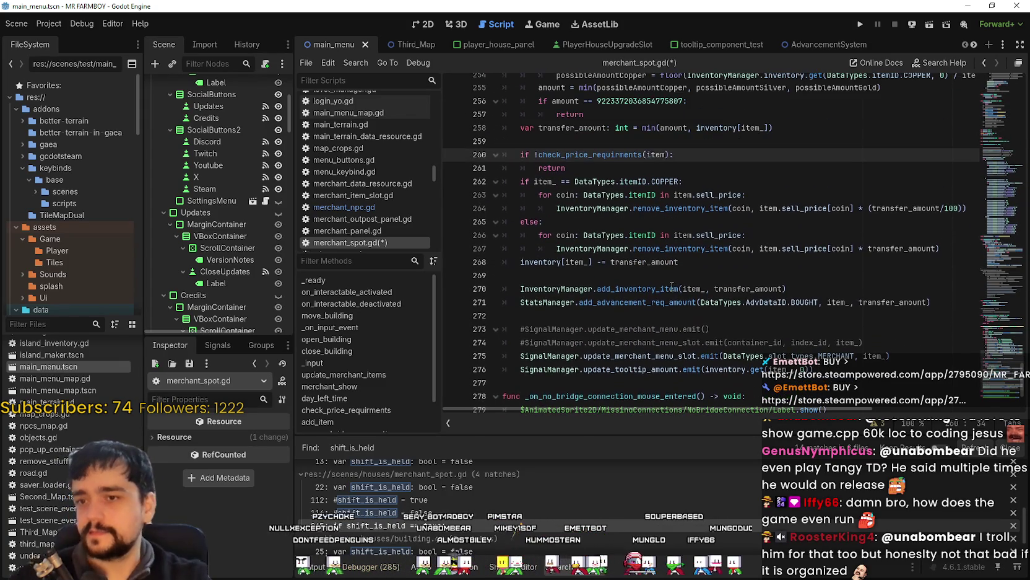
scroll(668, 279, "up", 10)
left_click(641, 222)
scroll(645, 234, "down", 2)
left_click(611, 328)
key("Up")
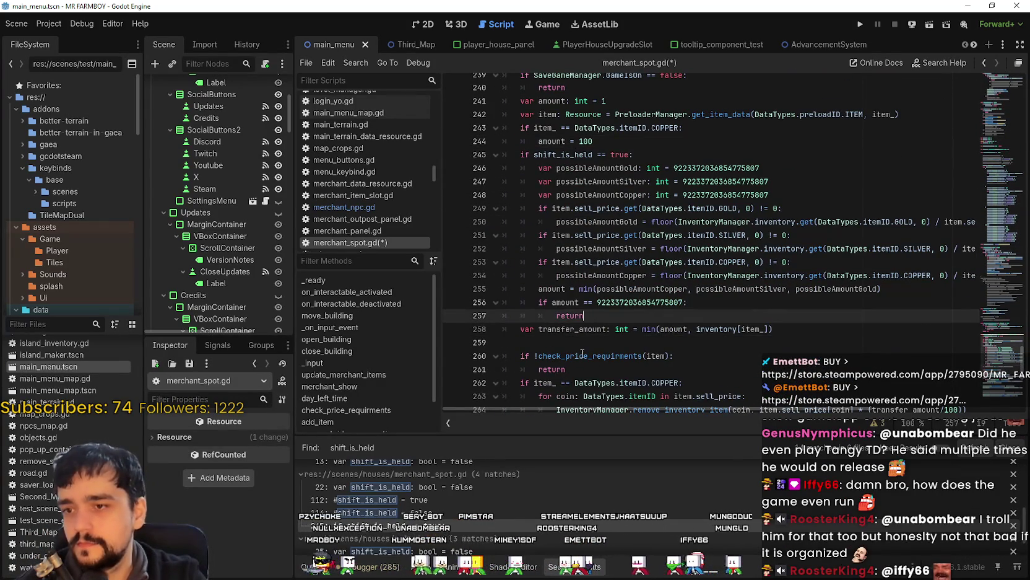
key("Return")
key("shift+Home")
key("ctrl+v")
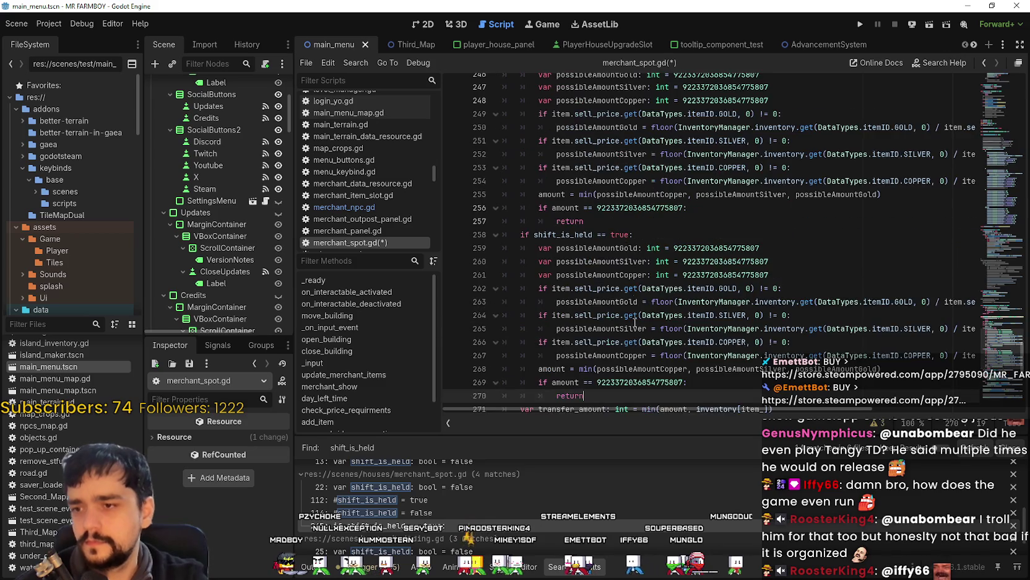
Rename shift to alt in the copied condition, making it an alt_is_held branch
left_click(599, 192)
left_click_drag(557, 210, 534, 211)
type("alt")
left_click(594, 197)
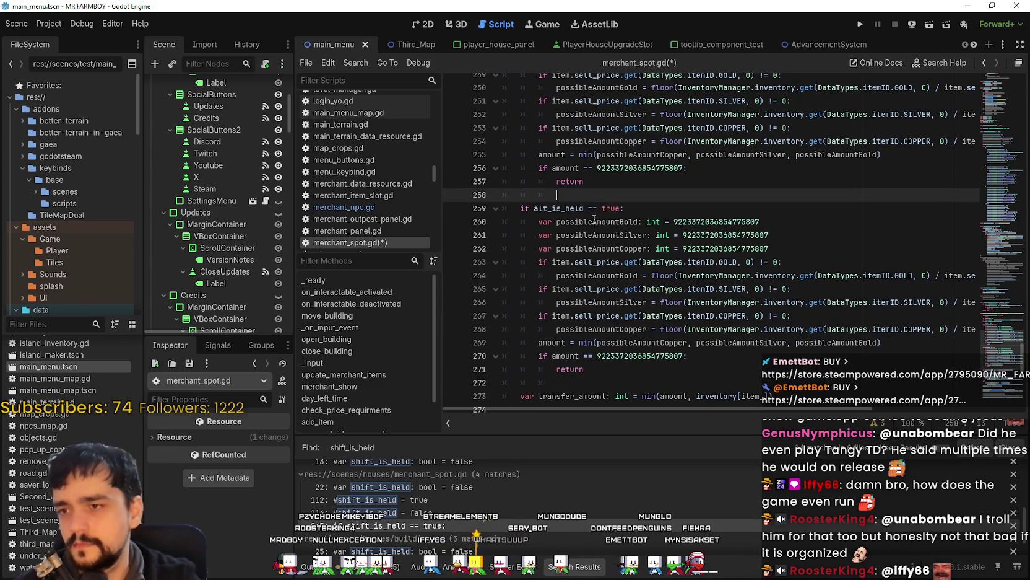
scroll(605, 270, "up", 1)
double_click(705, 261)
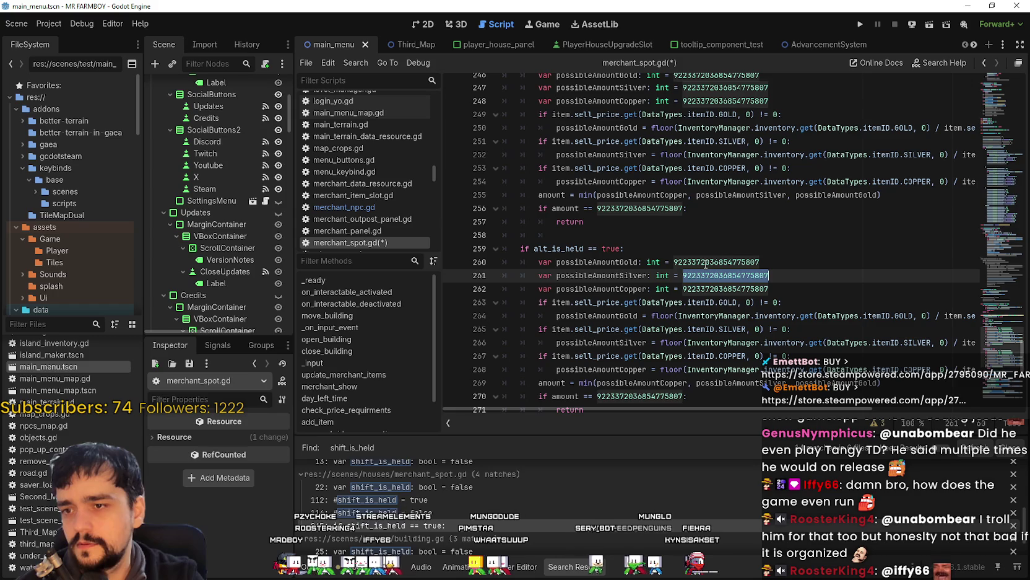
mouse_move(729, 360)
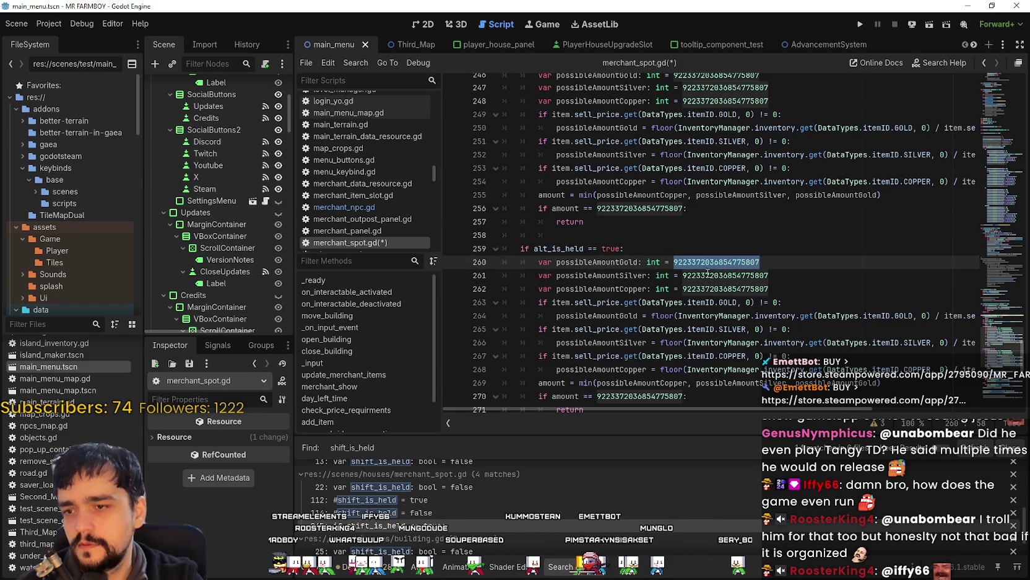
scroll(706, 266, "up", 3)
double_click(563, 168)
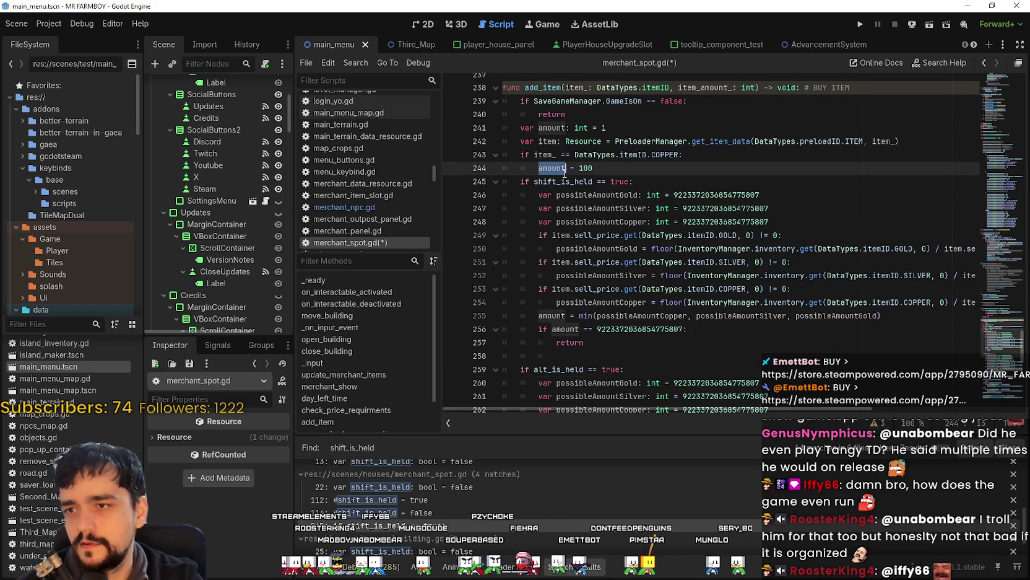
double_click(552, 127)
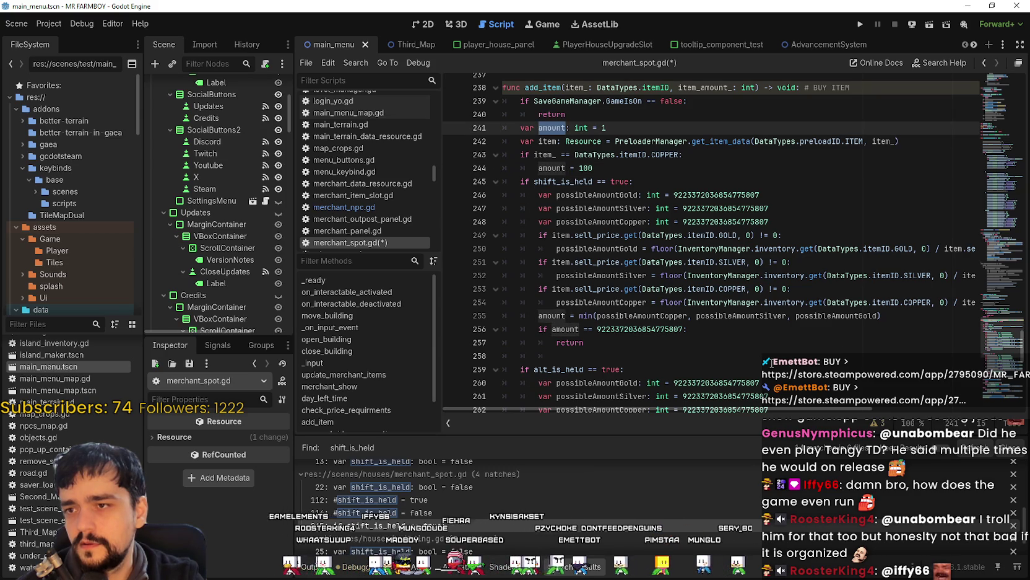
scroll(770, 361, "down", 1)
scroll(706, 248, "down", 5)
left_click(589, 314)
double_click(674, 315)
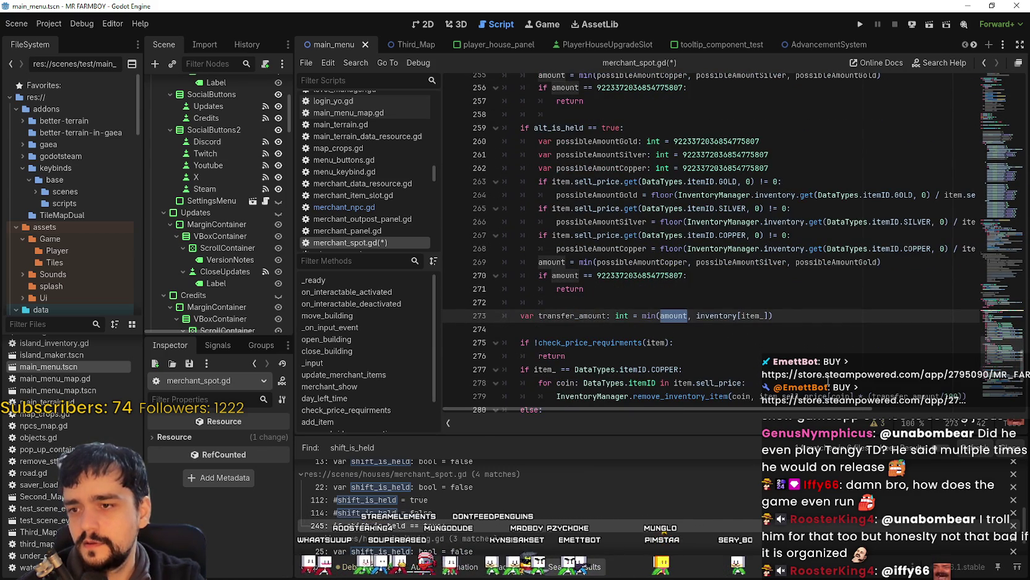
double_click(753, 315)
scroll(752, 315, "down", 2)
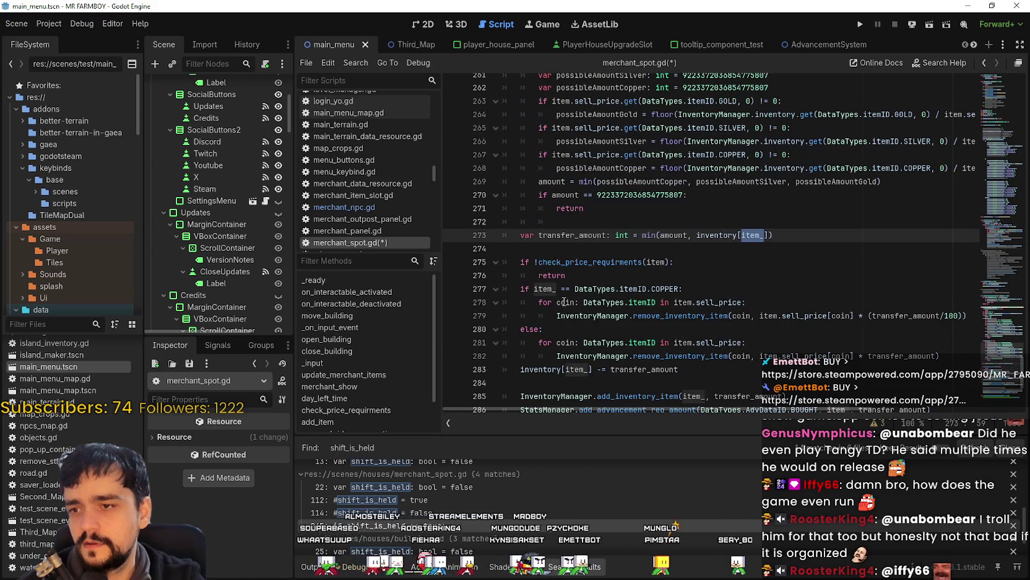
left_click(551, 293)
double_click(657, 262)
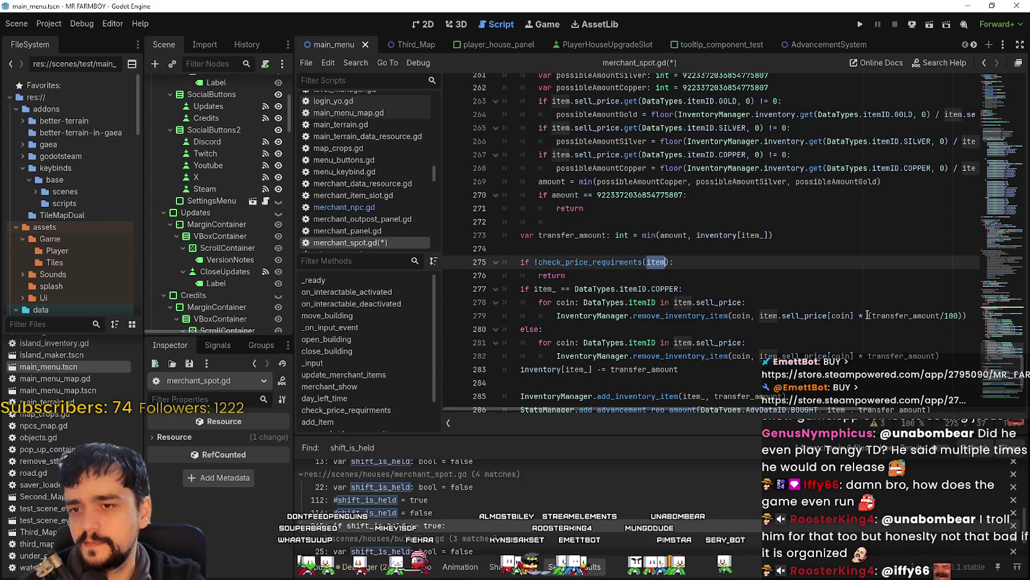
double_click(906, 315)
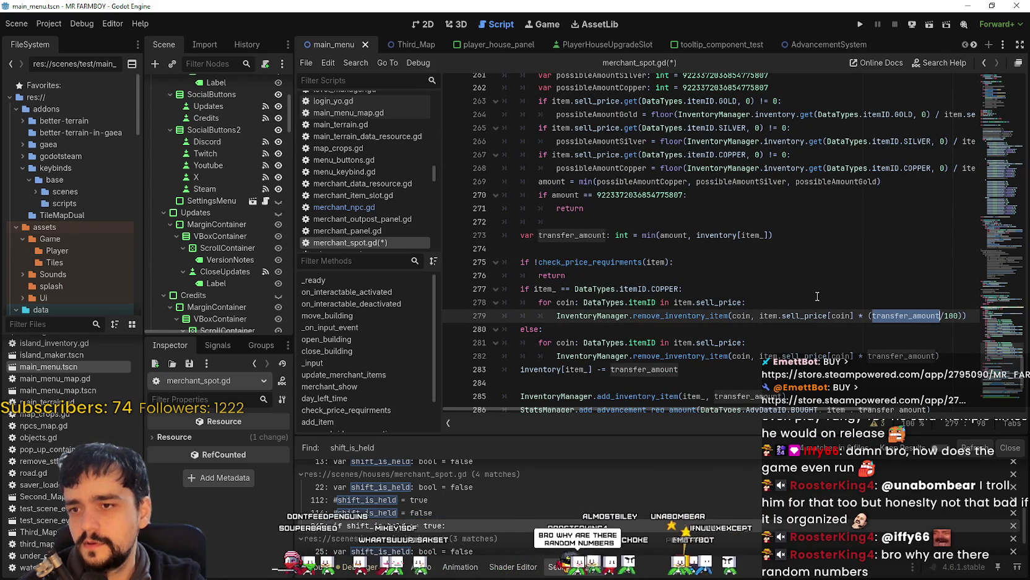
scroll(652, 212, "up", 2)
mouse_move(584, 288)
left_mouse_down()
mouse_move(557, 285)
mouse_move(535, 196)
mouse_move(542, 141)
mouse_move(550, 143)
mouse_move(511, 144)
left_mouse_up()
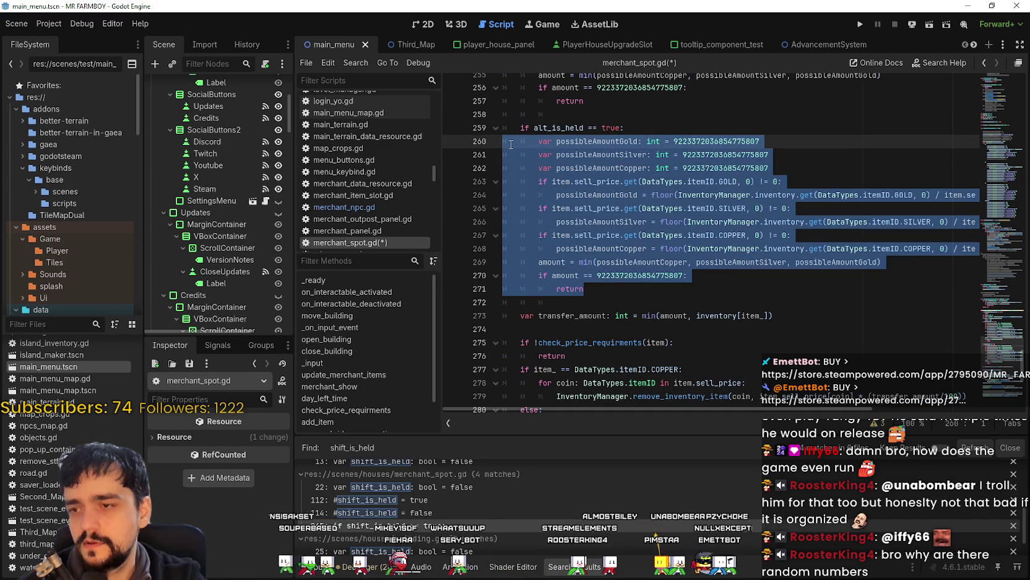
Delete the copied body of the alt_is_held branch and its leftover indentation
scroll(533, 247, "up", 2)
key("BackSpace")
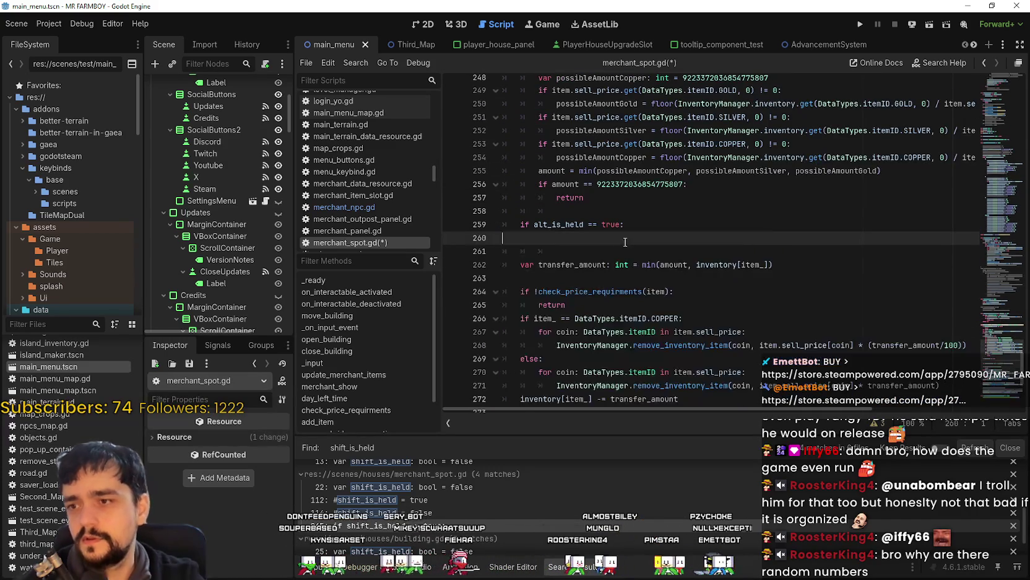
scroll(545, 297, "up", 2)
left_click(559, 334)
left_click_drag(558, 335, 504, 317)
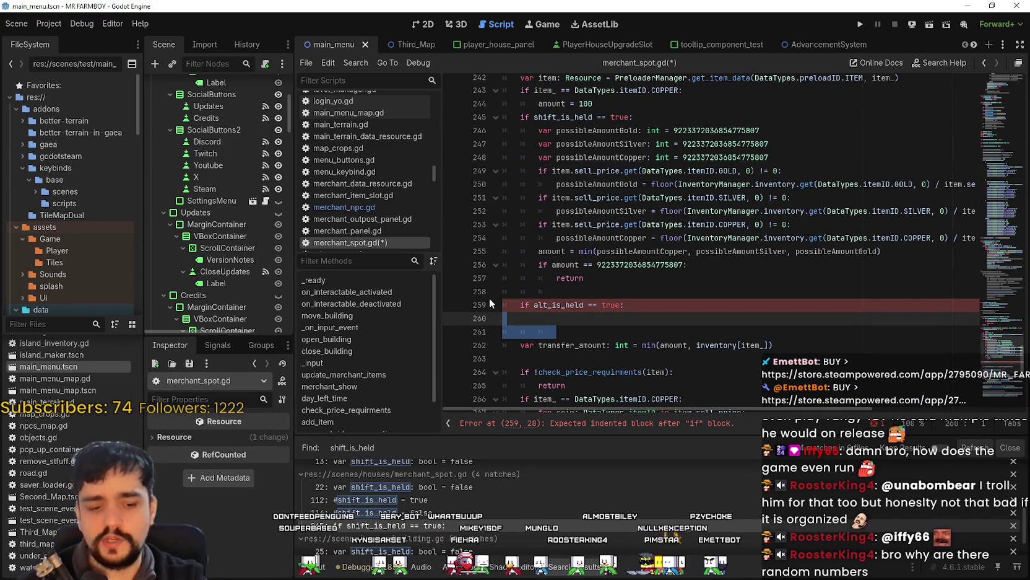
left_click(581, 345)
Select and copy the amount variable name from line 241
left_click(589, 104)
left_click(533, 91)
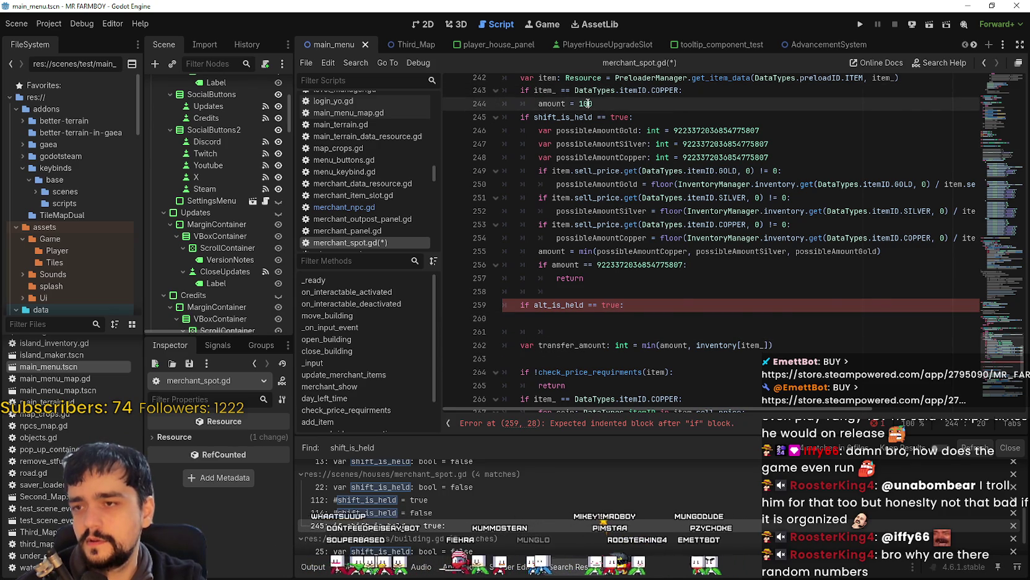
double_click(585, 104)
scroll(582, 106, "up", 2)
scroll(554, 378, "down", 2)
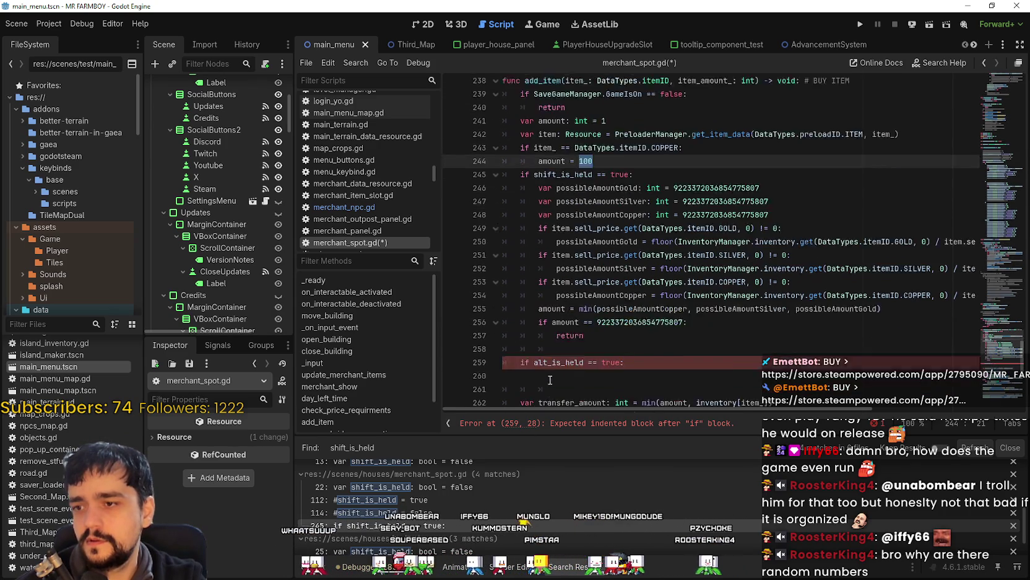
mouse_move(549, 329)
left_mouse_down()
mouse_move(569, 330)
mouse_move(549, 322)
left_mouse_up()
scroll(549, 321, "up", 3)
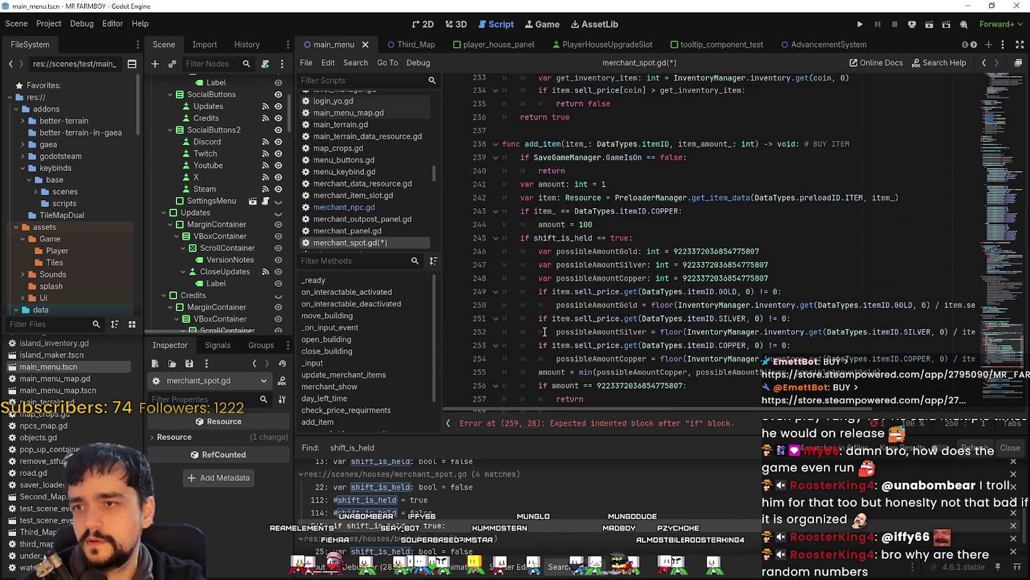
double_click(550, 225)
left_click(548, 179)
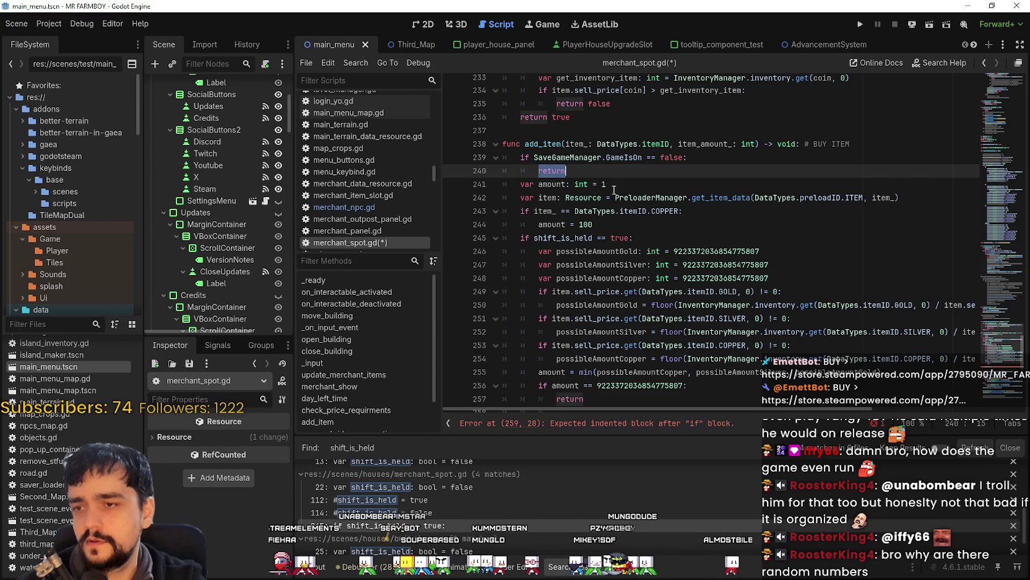
double_click(551, 184)
key("ctrl+c")
Paste amount onto line 260, indented under the alt_is_held condition
scroll(567, 294, "down", 4)
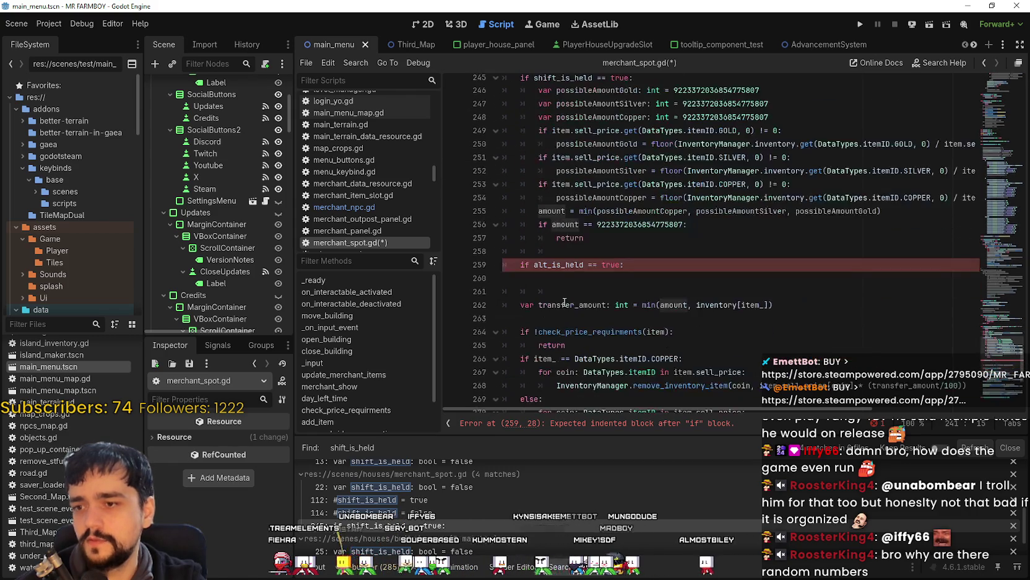
left_click(514, 278)
key("ctrl+v")
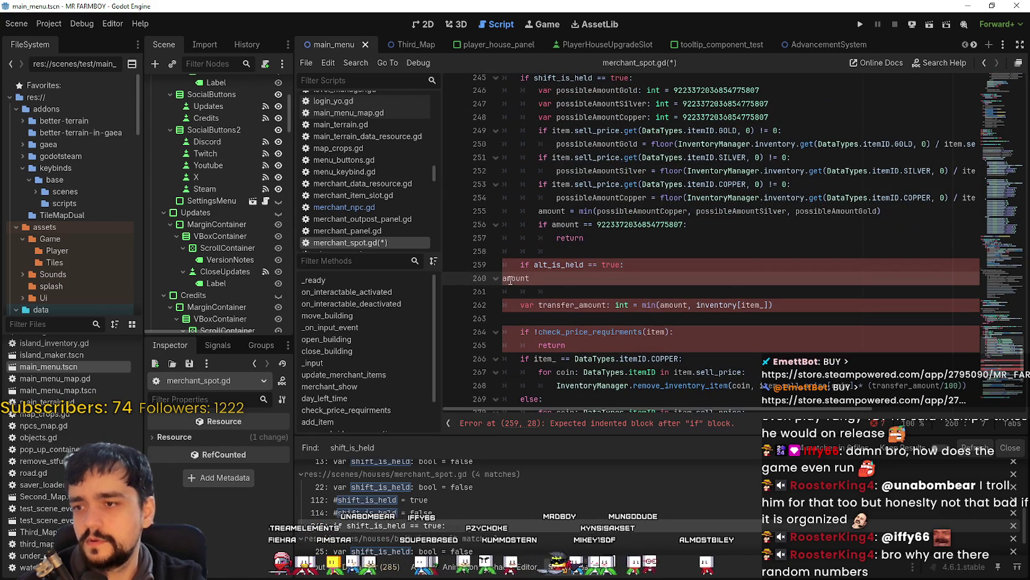
key("Tab")
key("Tab")
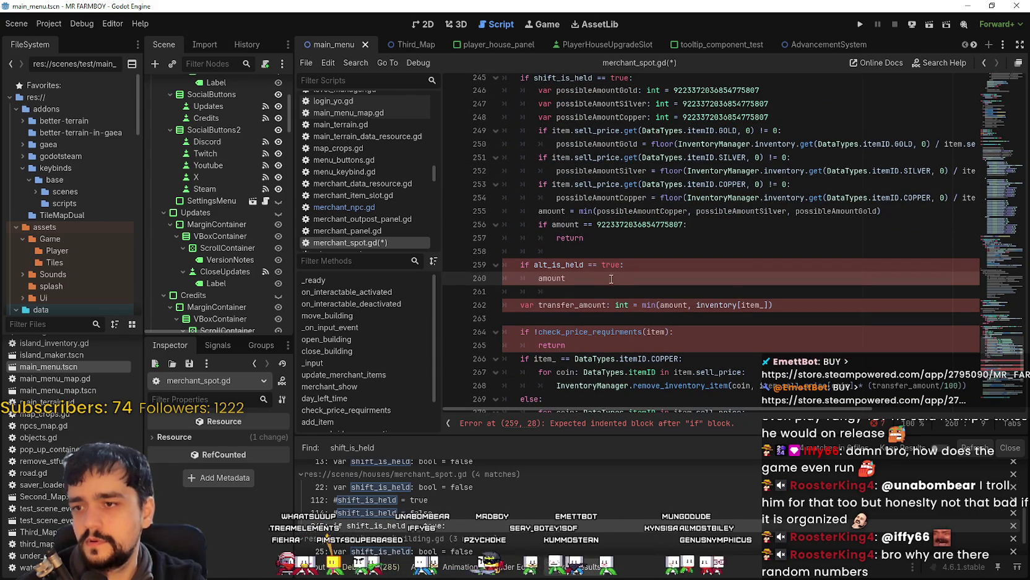
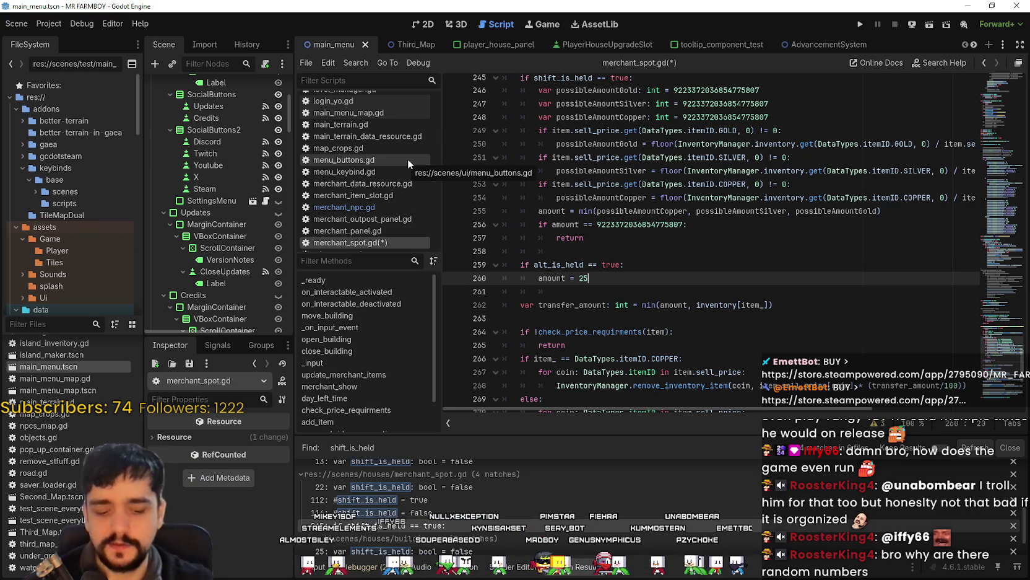
Paste the copper check on a new line under alt_is_held and indent it
key("Return")
scroll(544, 110, "up", 3)
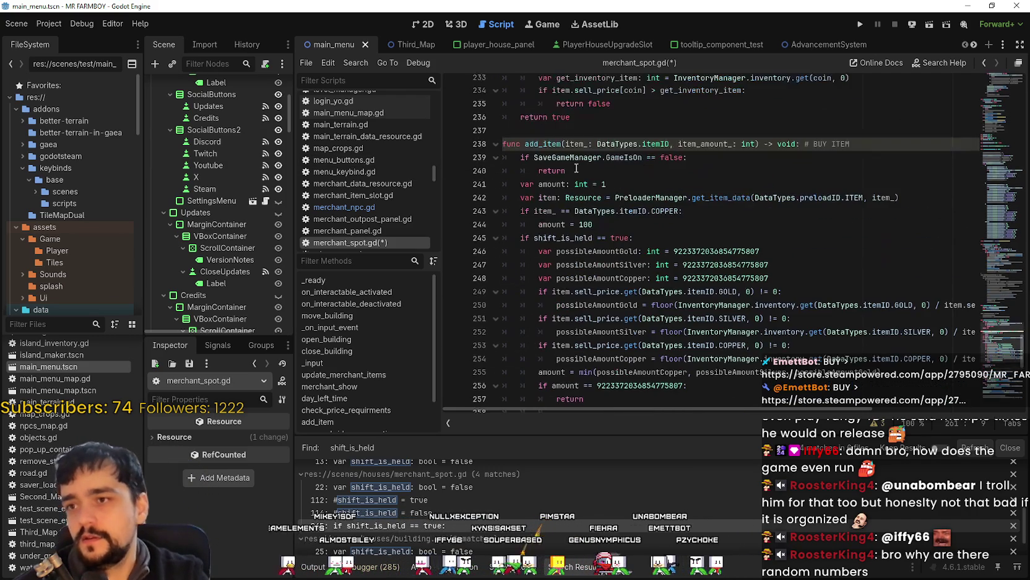
scroll(632, 288, "down", 2)
scroll(631, 288, "down", 1)
left_click(492, 331)
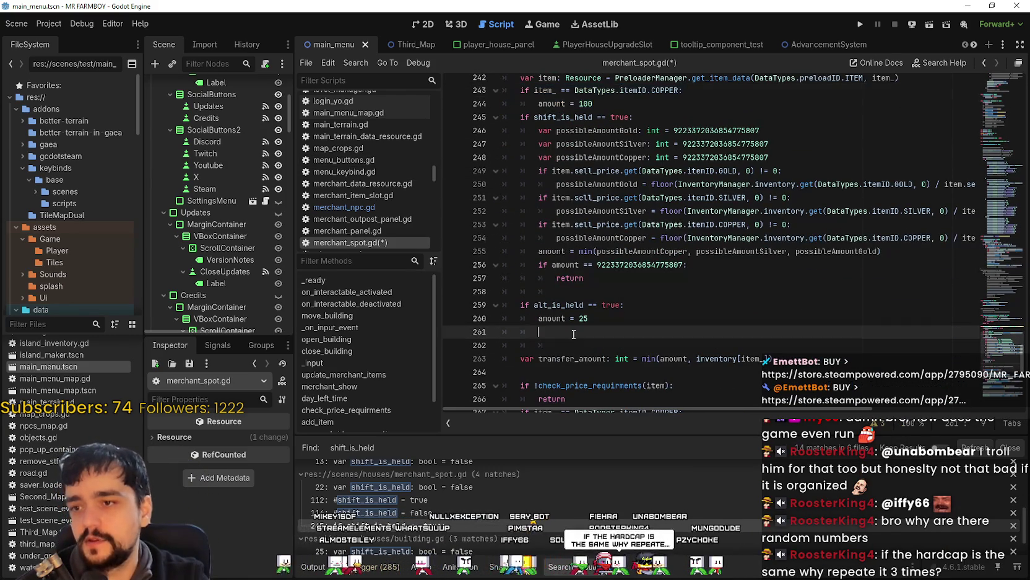
type("if item_ == DataTypes.itemID.COPPER: \t\tamount = 100")
left_click_drag(477, 345, 477, 332)
key("Tab")
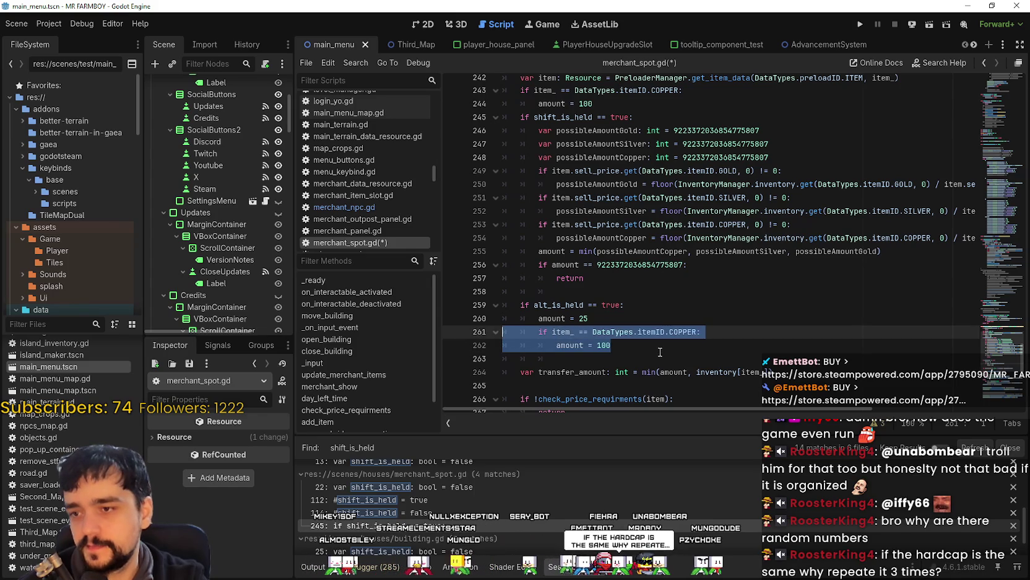
key("Right")
Reuse the branch's 25 so the Alt copper amount becomes 25 * 100
left_click(580, 315)
double_click(560, 319)
double_click(580, 317)
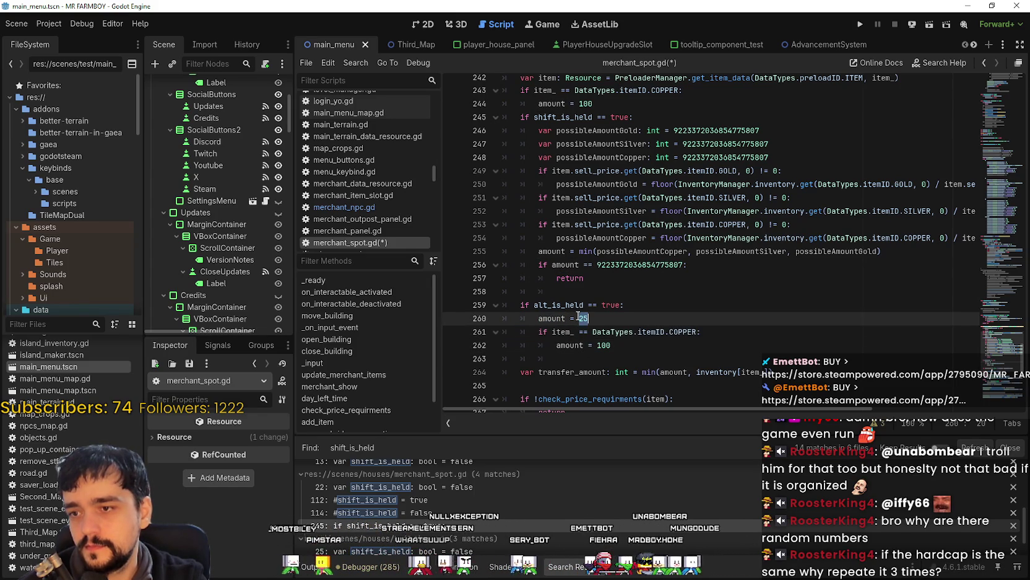
key("ctrl+c")
left_click(599, 345)
key("ctrl+v")
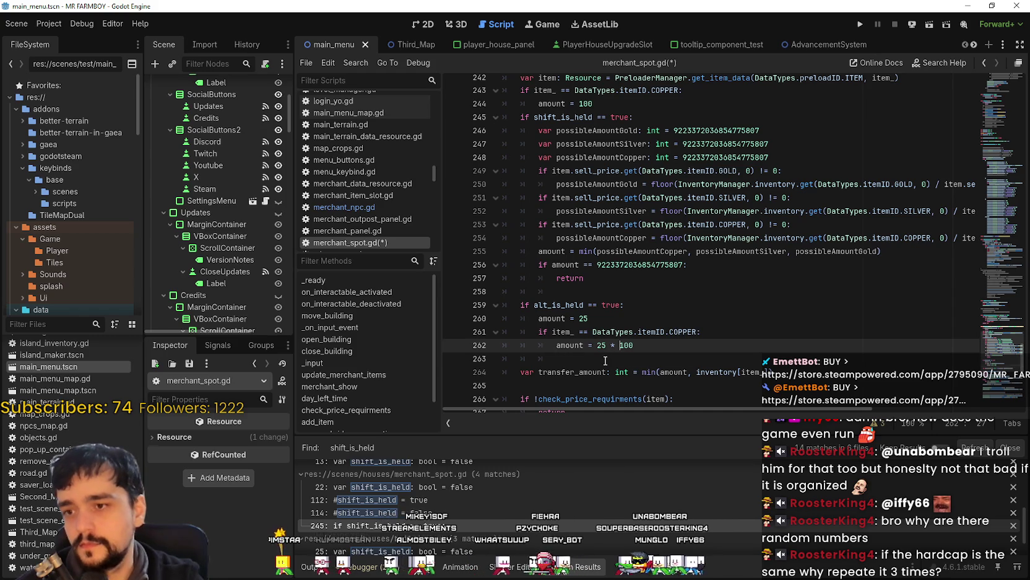
left_click_drag(557, 358, 502, 345)
left_click(565, 358)
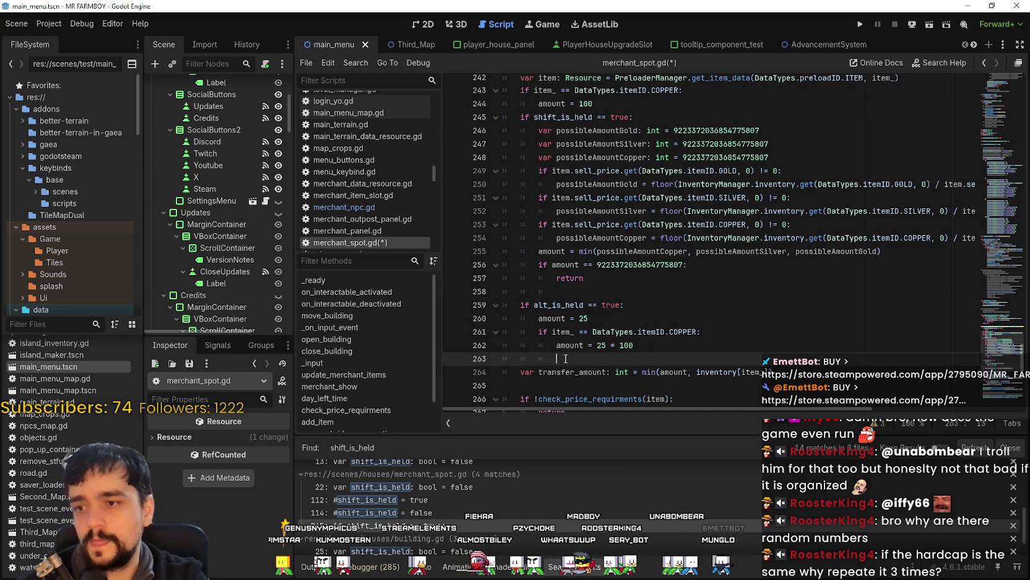
Duplicate the whole alt_is_held block directly below itself
left_click_drag(695, 282, 681, 148)
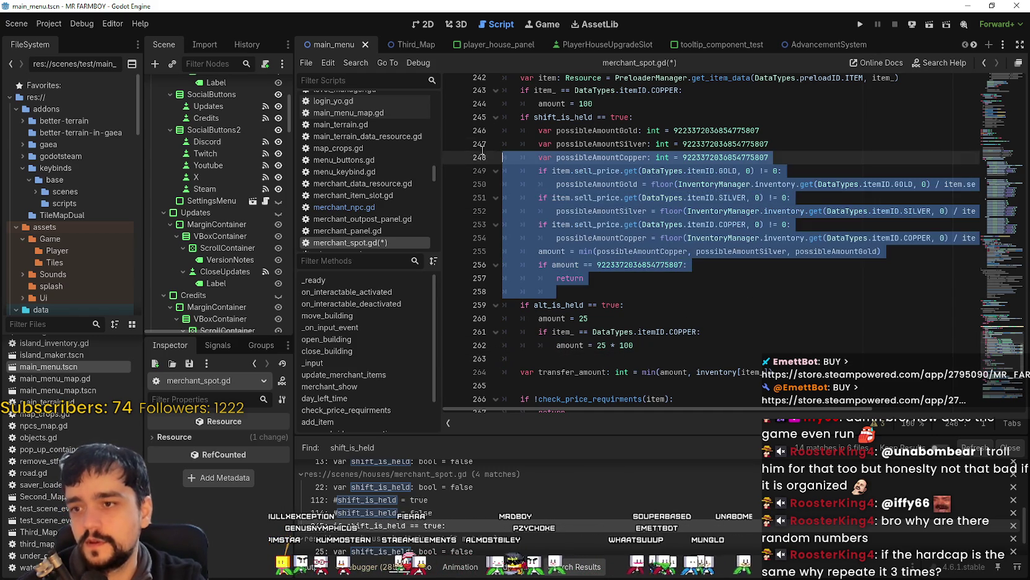
double_click(580, 265)
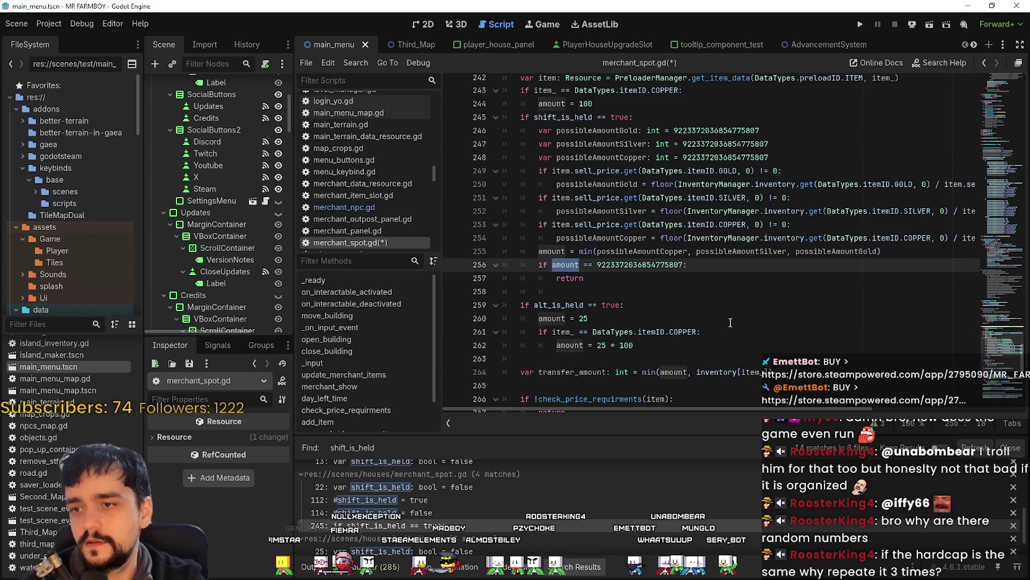
left_click(619, 348)
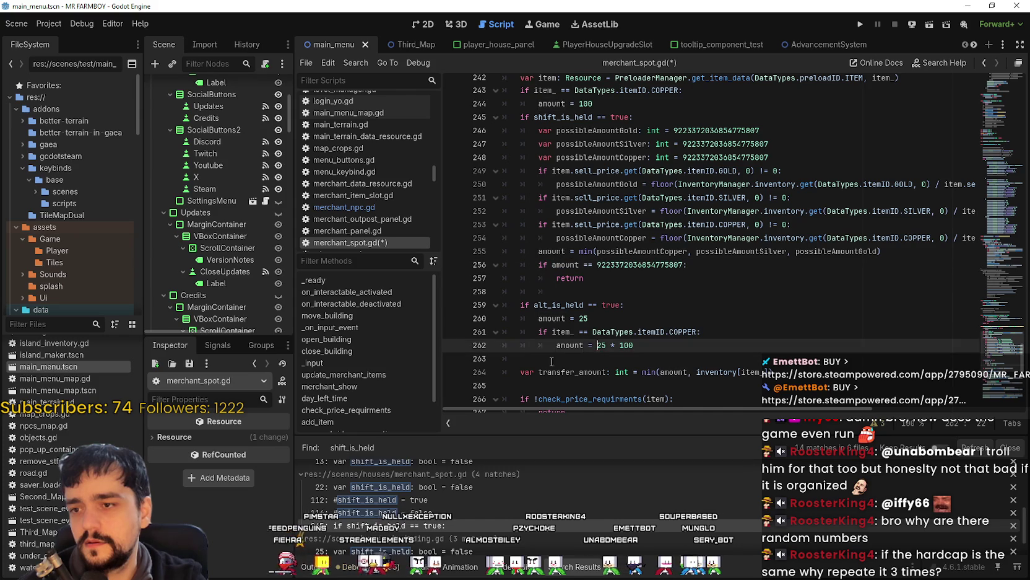
mouse_move(674, 345)
left_mouse_down()
mouse_move(507, 300)
mouse_move(508, 287)
left_mouse_up()
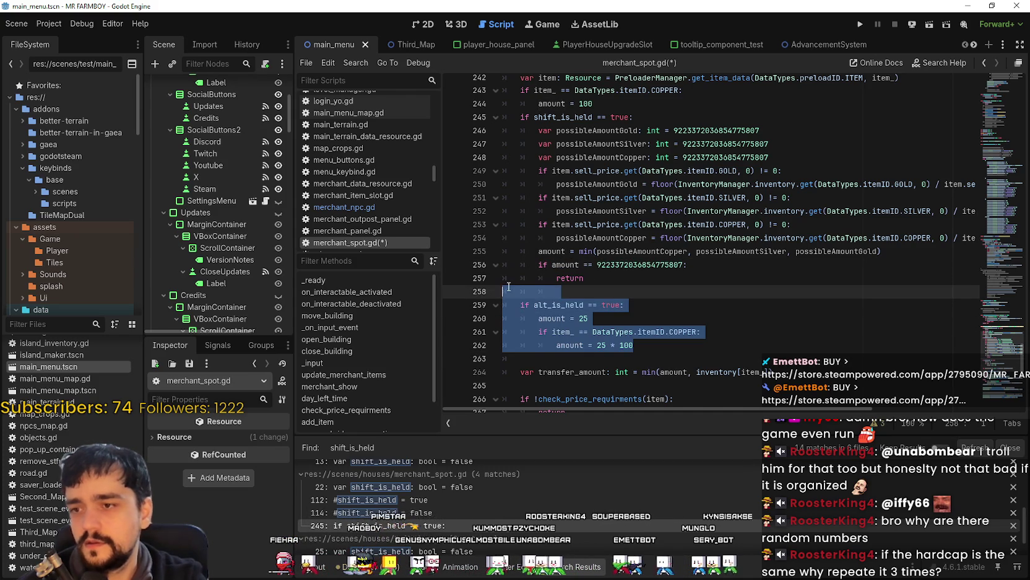
key("ctrl+c")
left_click(575, 359)
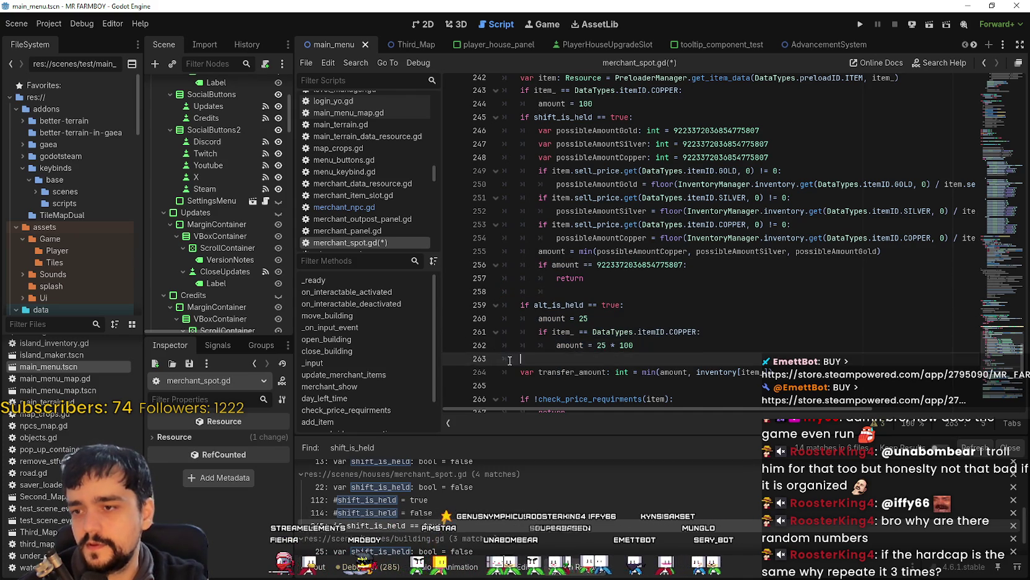
key("ctrl+v")
key("Return")
scroll(631, 370, "down", 2)
Remove the blank lines between the Shift, Alt and duplicated branches
left_click(561, 263)
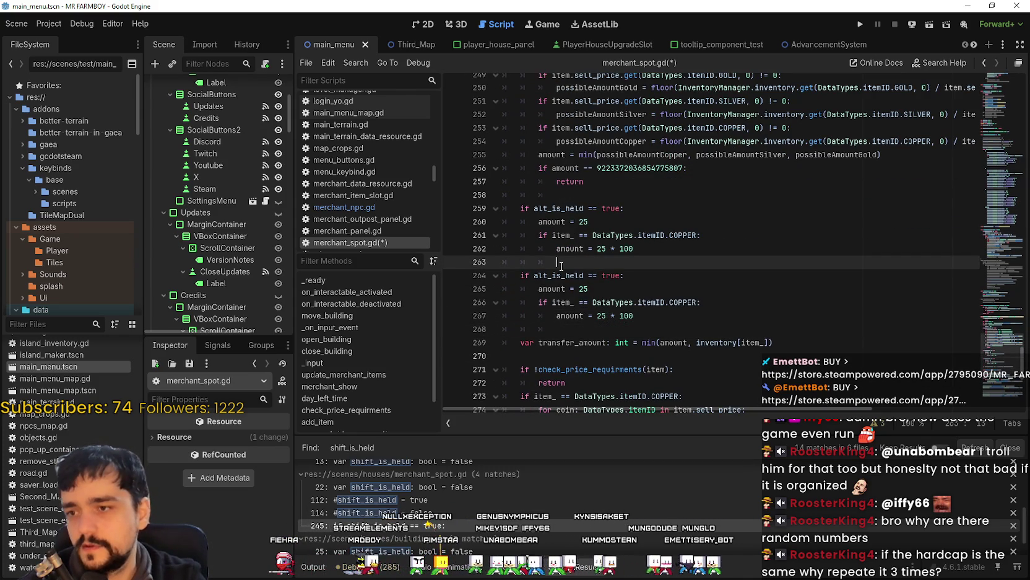
key("BackSpace")
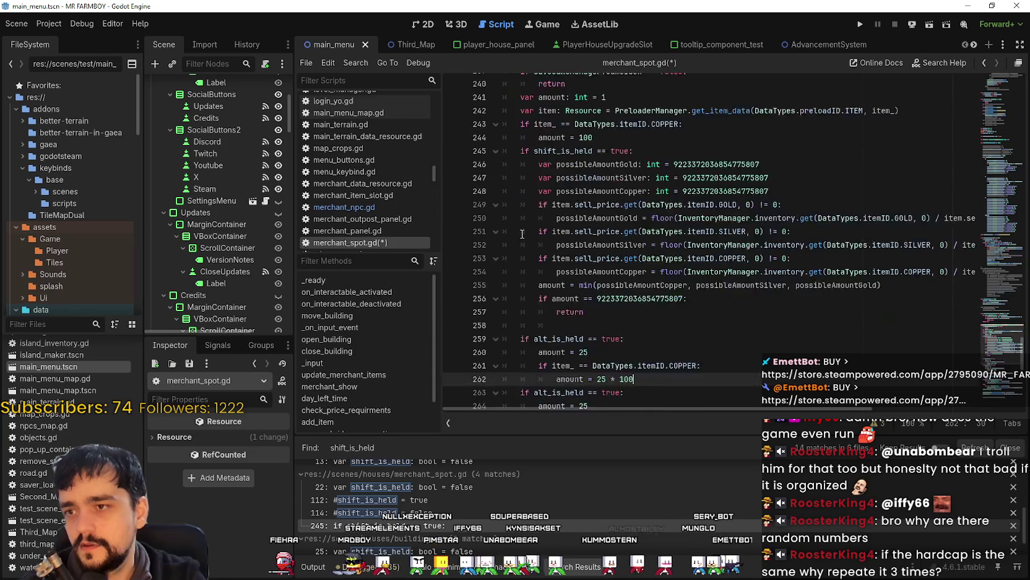
left_click(567, 195)
key("BackSpace")
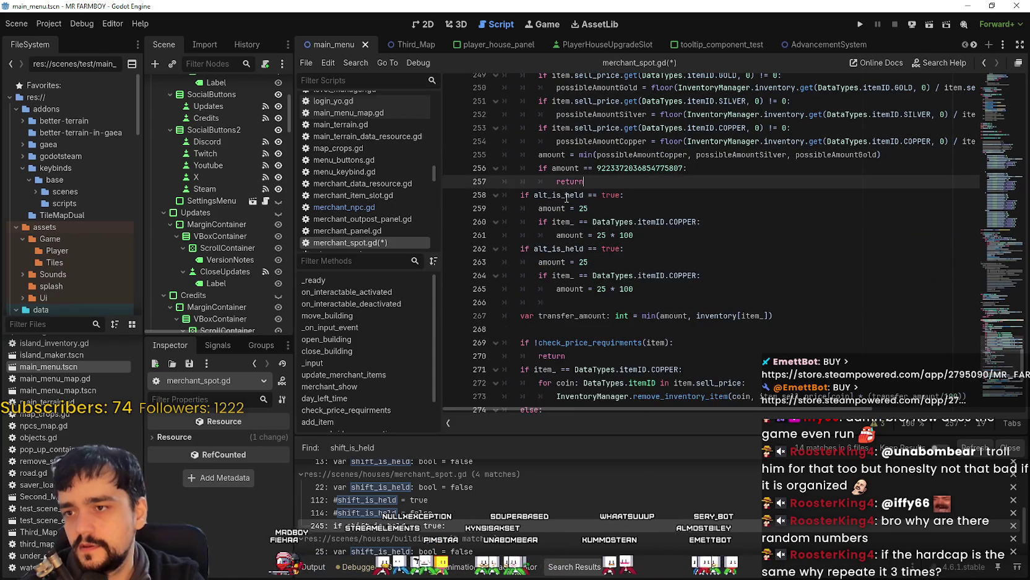
scroll(564, 217, "up", 3)
scroll(563, 216, "down", 3)
Turn the duplicate into a ctrl_is_held branch with amount 5, copper 5 * 100, and save
left_click_drag(549, 248, 534, 248)
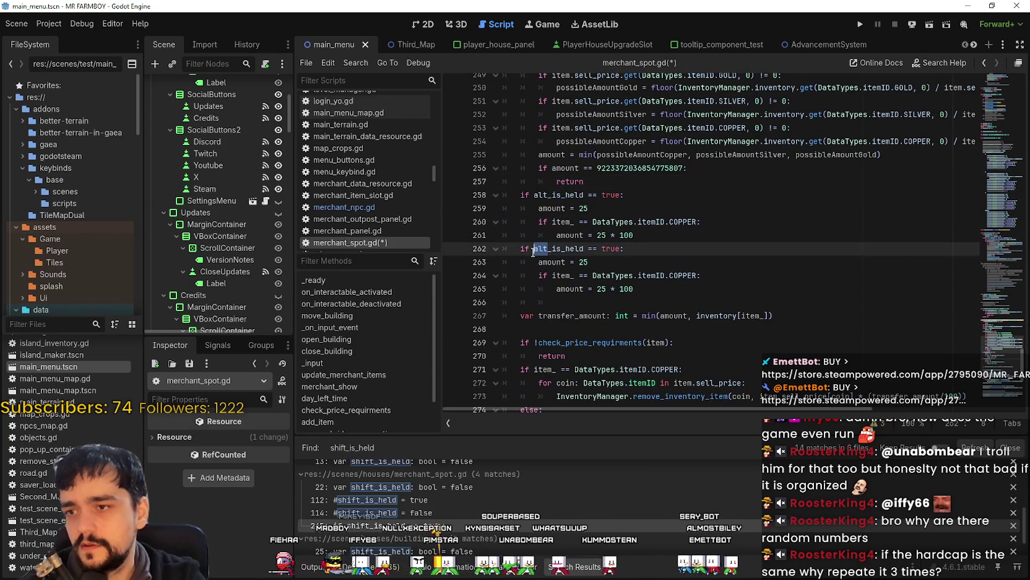
type("ctrl")
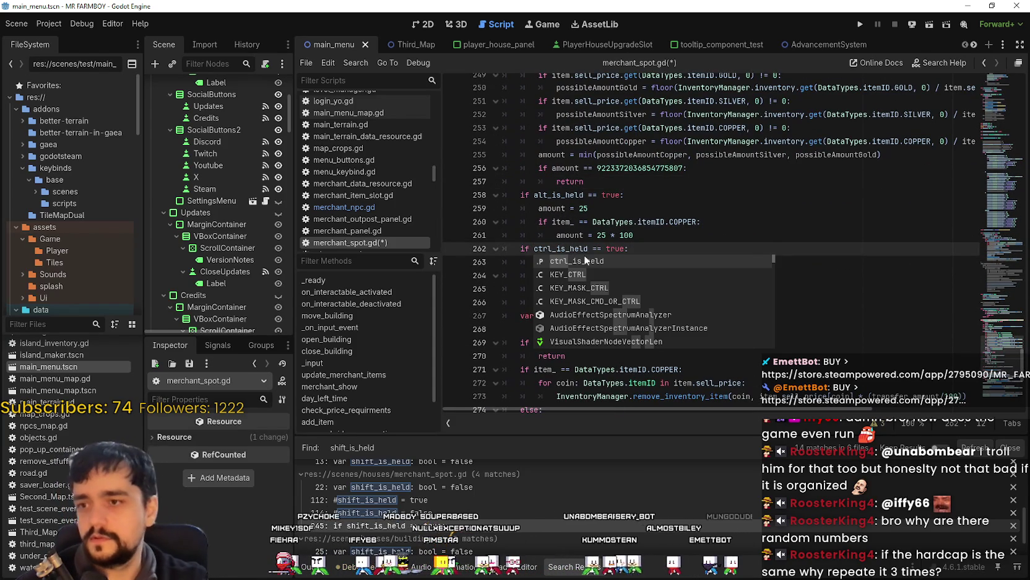
left_click(592, 235)
double_click(585, 267)
type("5")
left_click(633, 275)
double_click(600, 288)
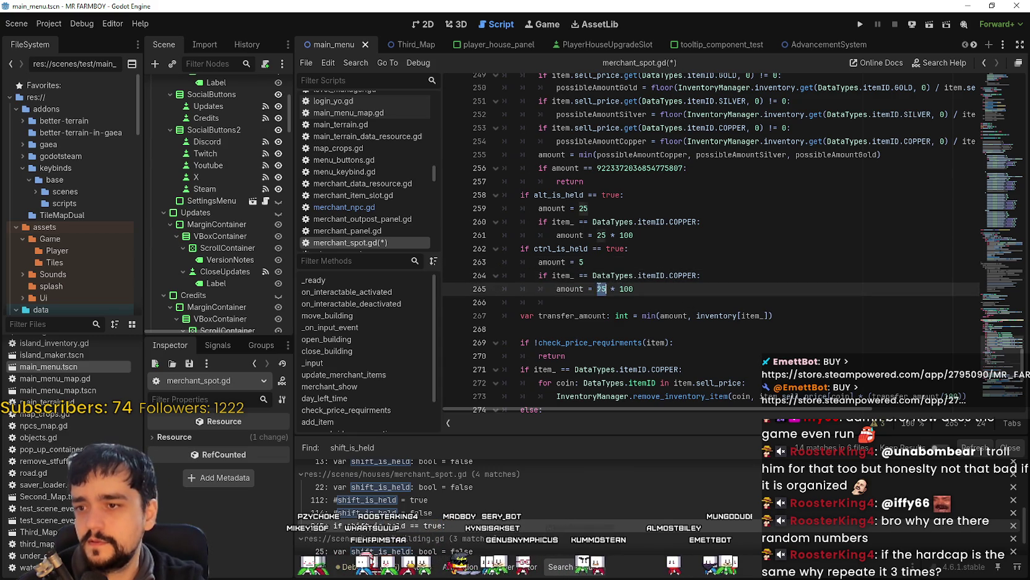
type("5")
key("ctrl+s")
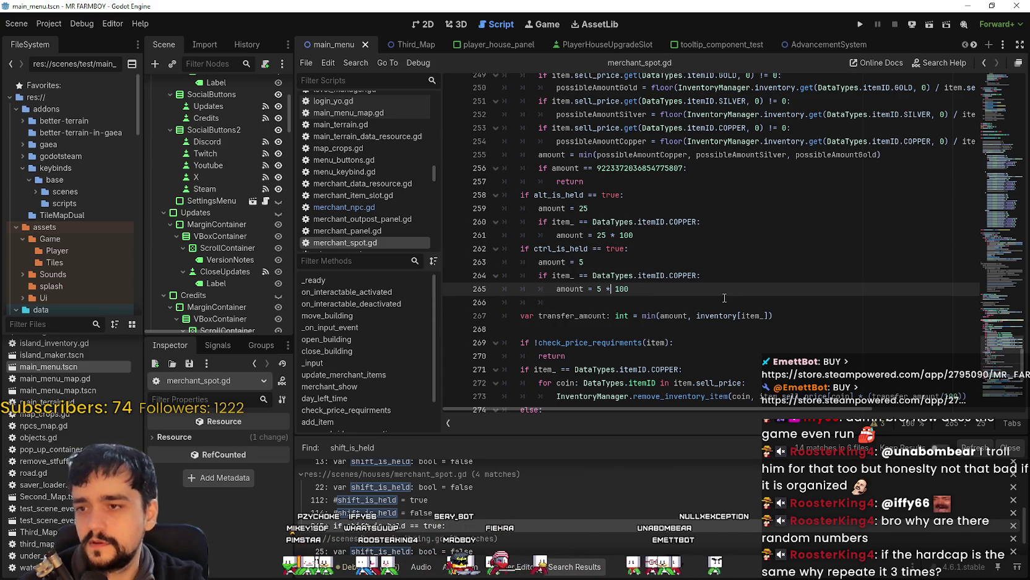
Run the game to test the new buy amounts
left_click(680, 303)
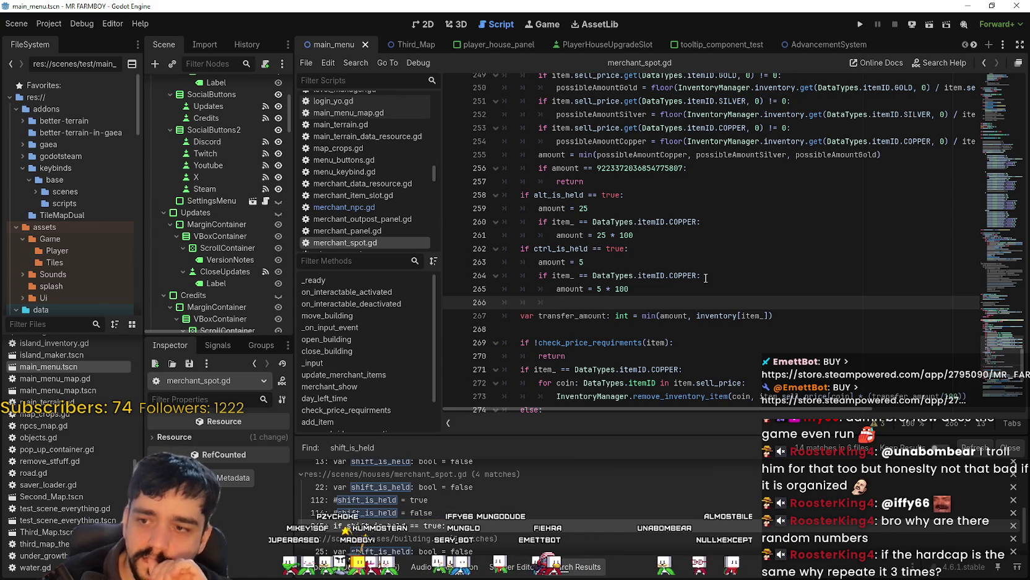
scroll(661, 258, "down", 2)
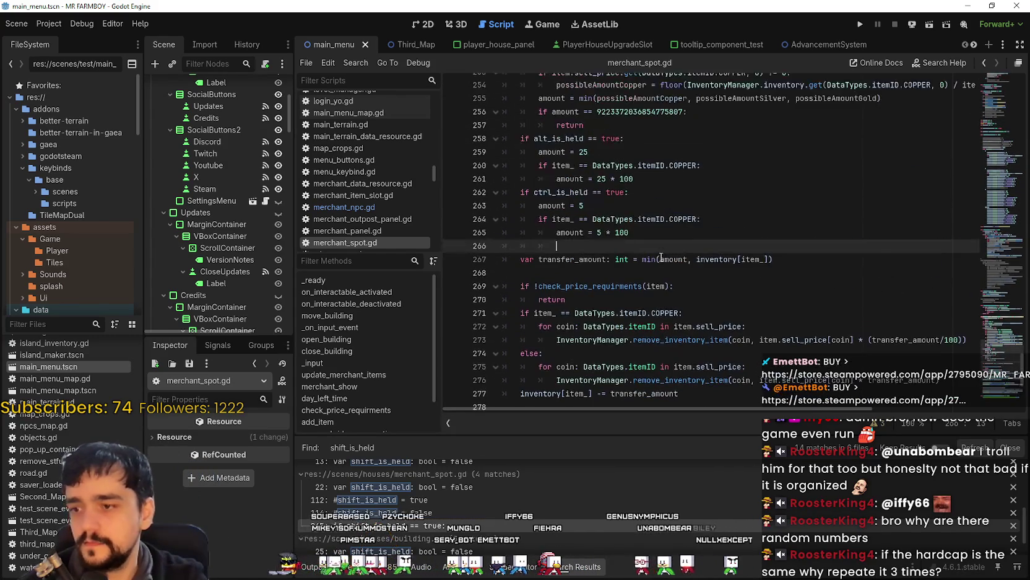
scroll(660, 257, "up", 3)
left_click(860, 24)
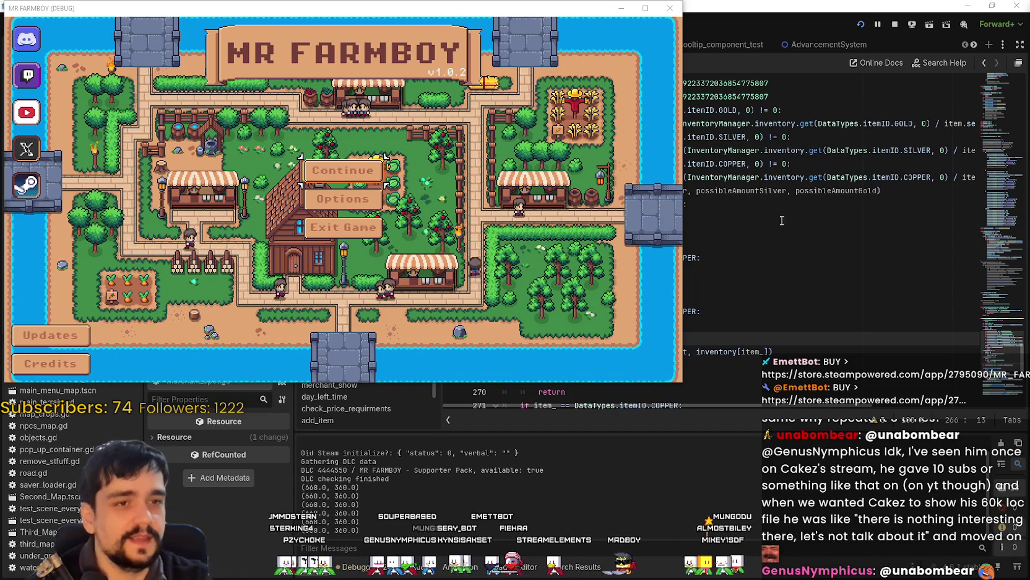
Continue from the title screen to the save list and move the game window aside
left_click(356, 164)
mouse_move(460, 31)
left_mouse_down()
mouse_move(577, 166)
mouse_move(525, 168)
left_mouse_up()
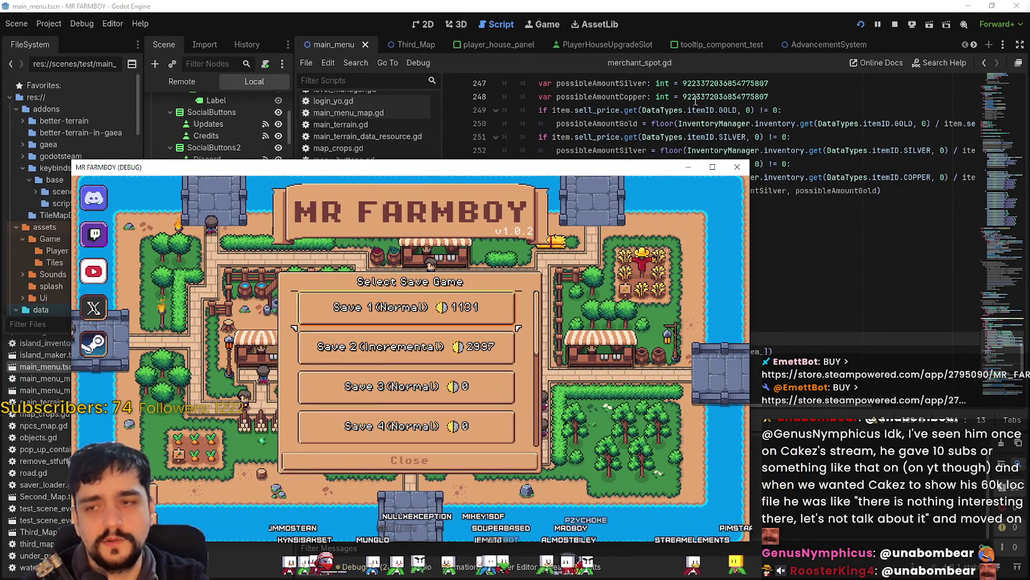
Check Save 5's options, load Save 1, then switch to the Steam discussion
scroll(380, 408, "down", 5)
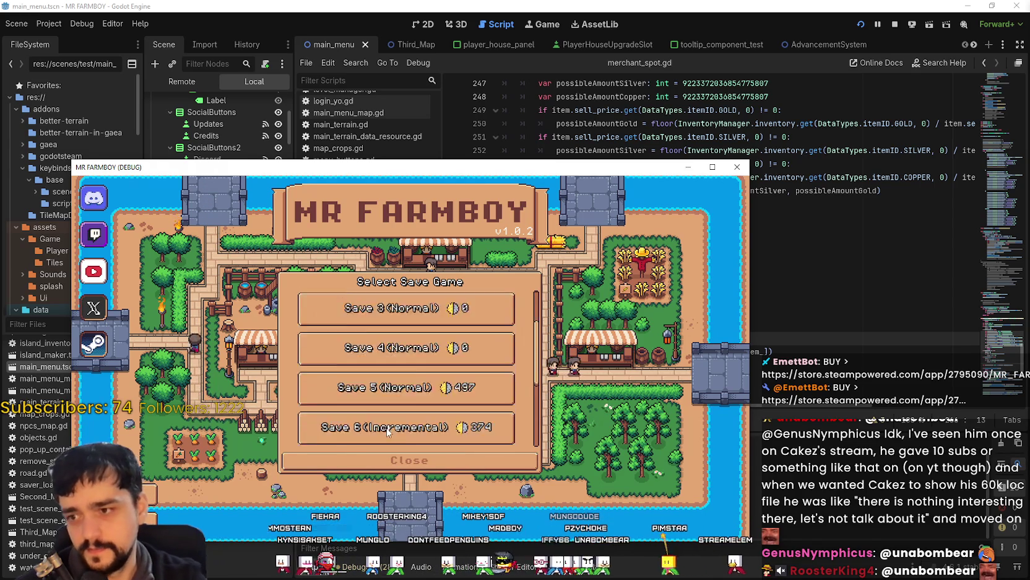
scroll(381, 410, "up", 2)
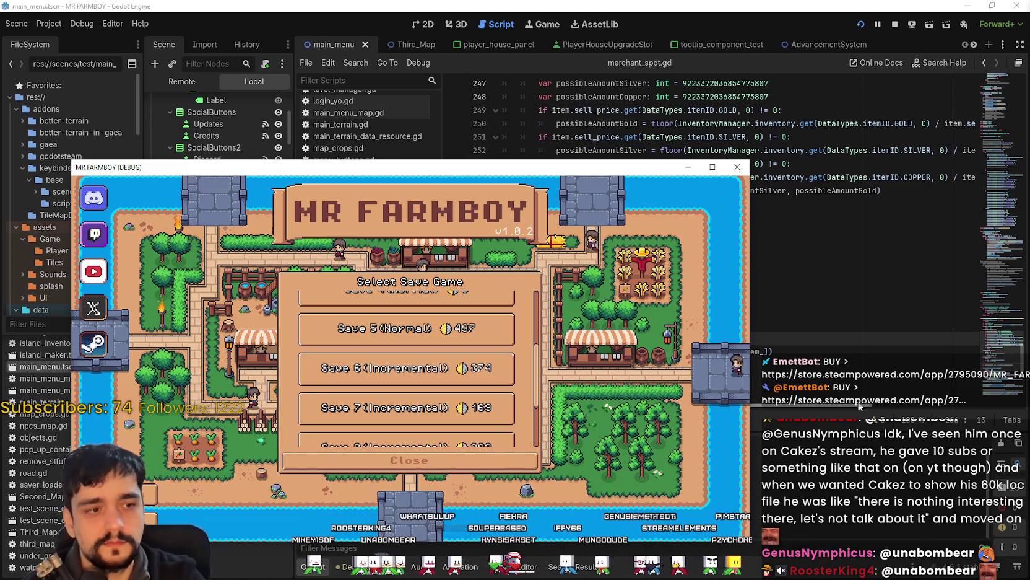
scroll(470, 403, "down", 2)
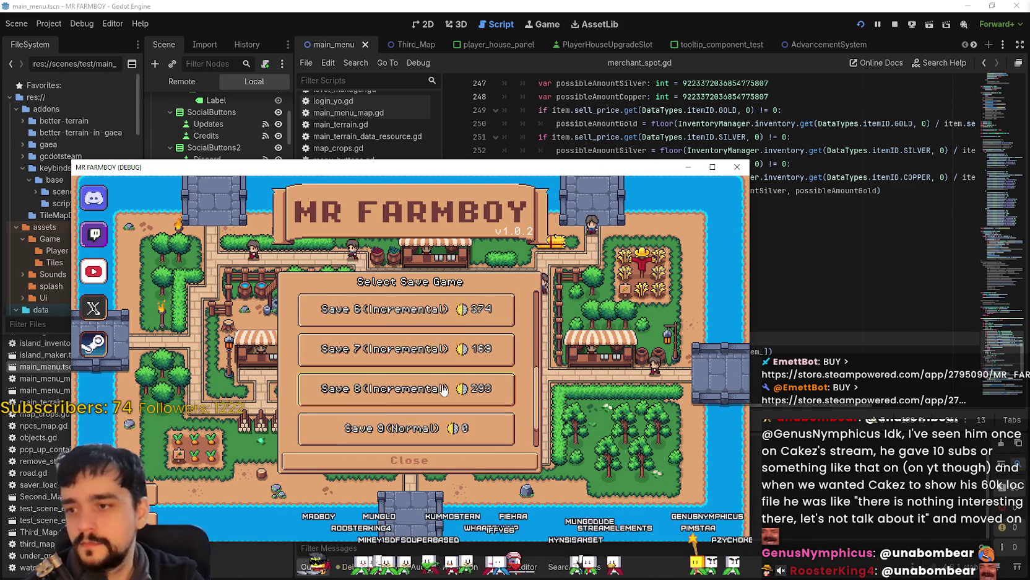
scroll(438, 423, "up", 4)
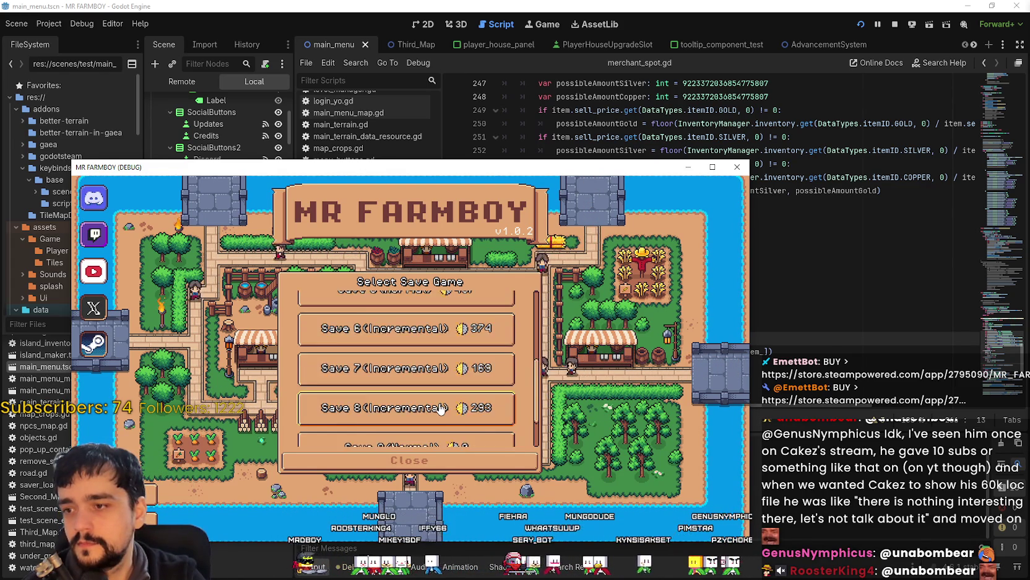
left_click(455, 382)
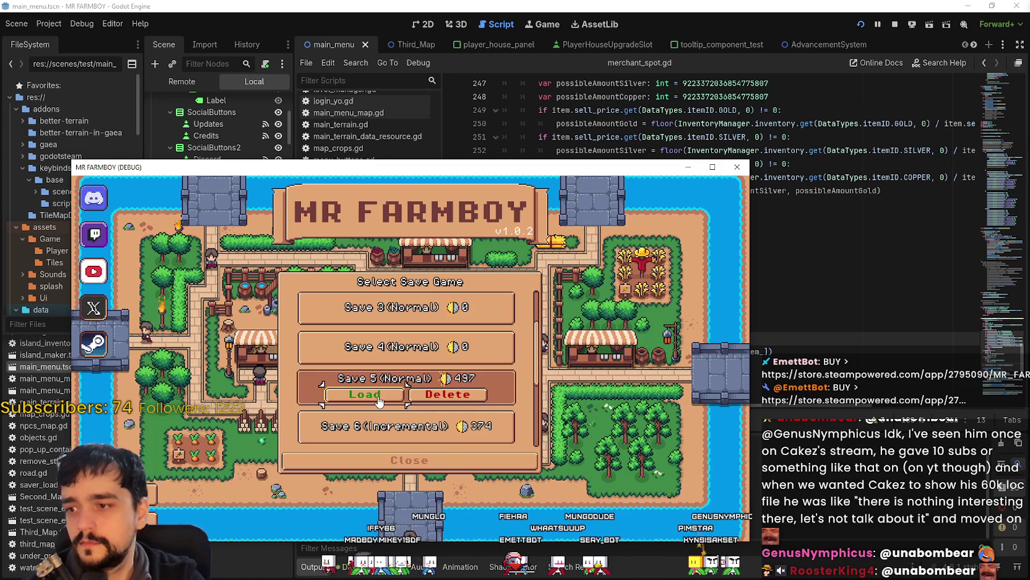
scroll(403, 375, "up", 2)
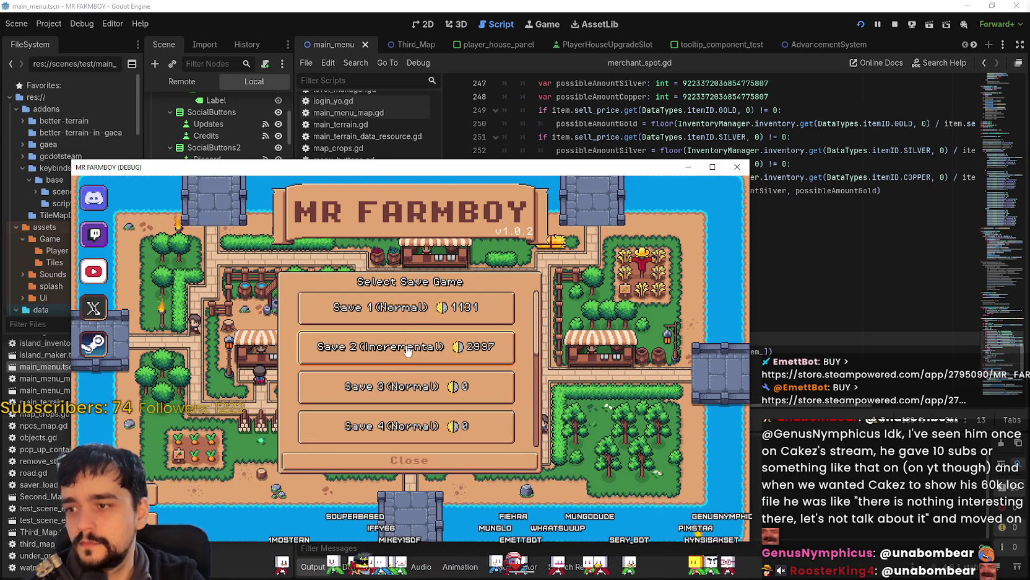
left_click(413, 315)
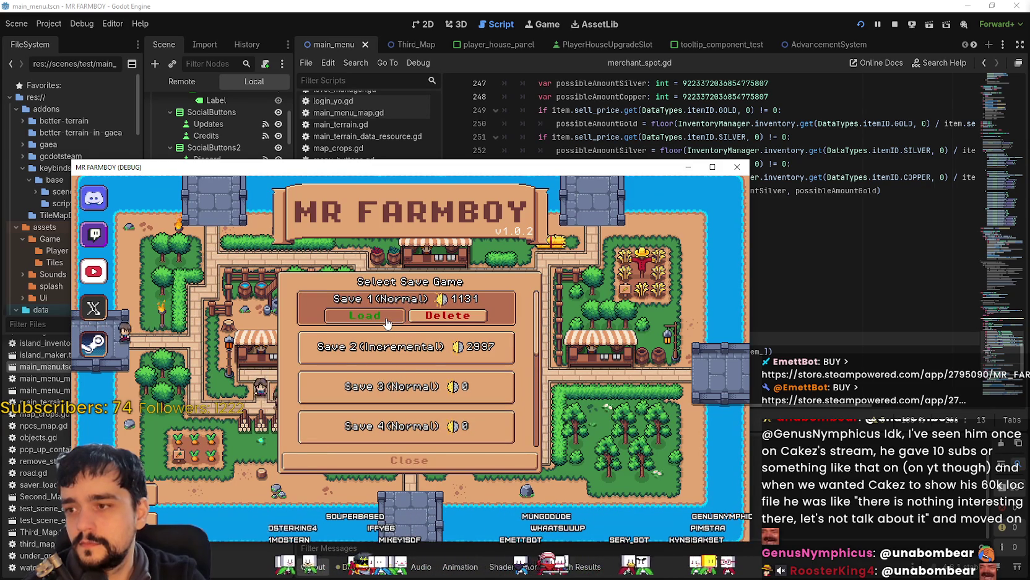
left_click(387, 323)
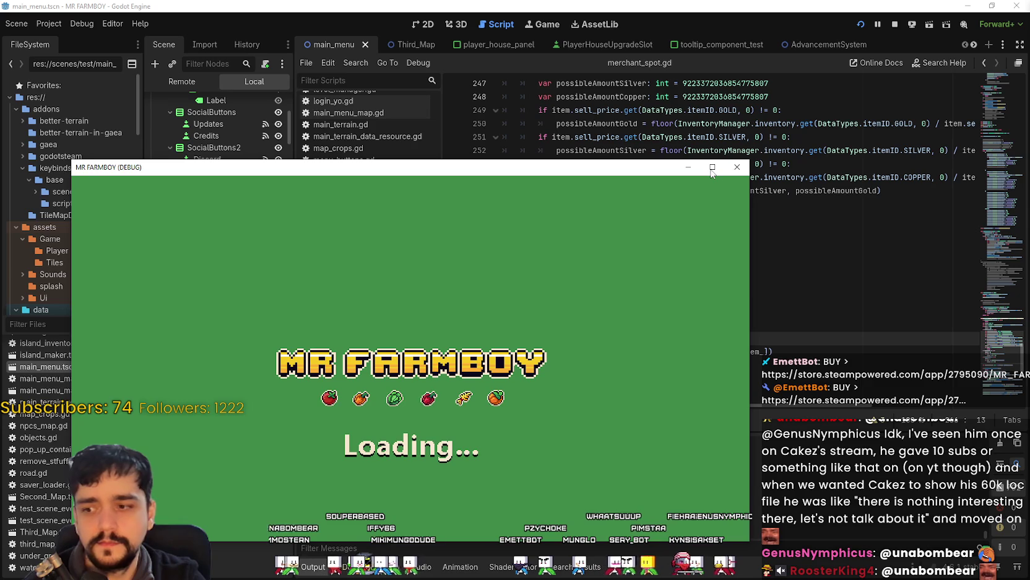
key("alt+Tab")
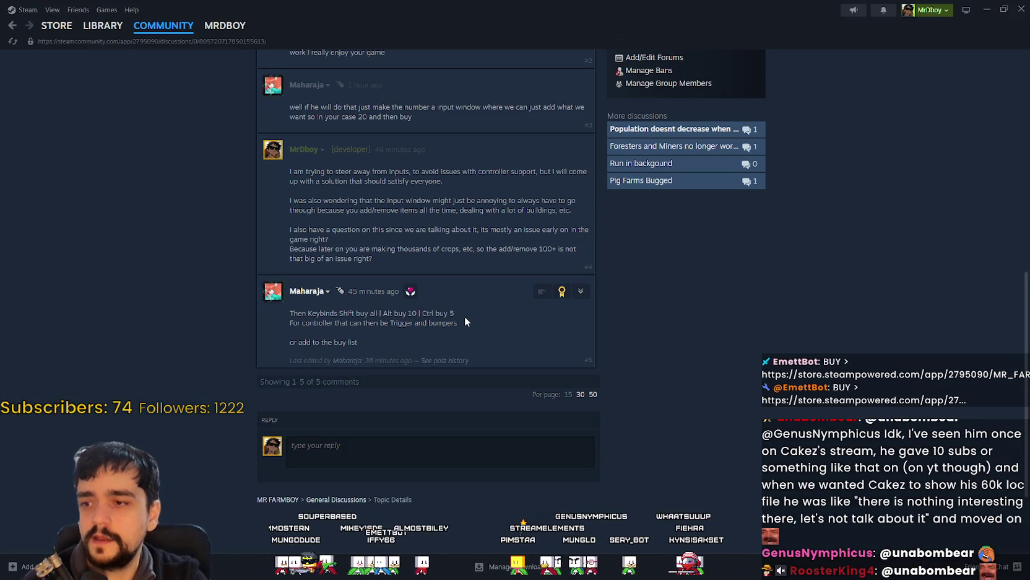
Highlight the 'Ctrl buy 5' suggestion in the Steam thread, then return to the game
left_click_drag(455, 314, 446, 315)
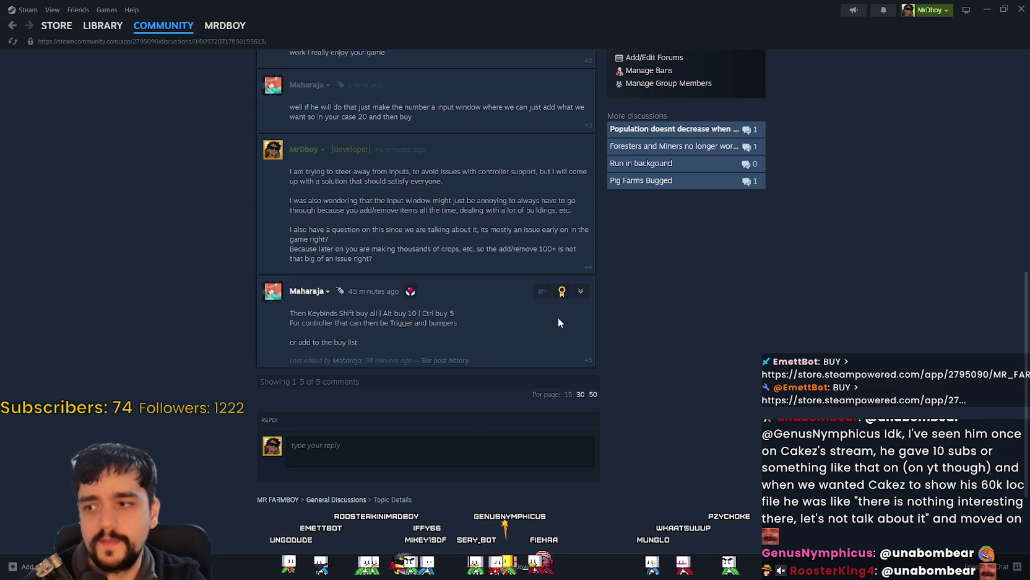
left_click(987, 9)
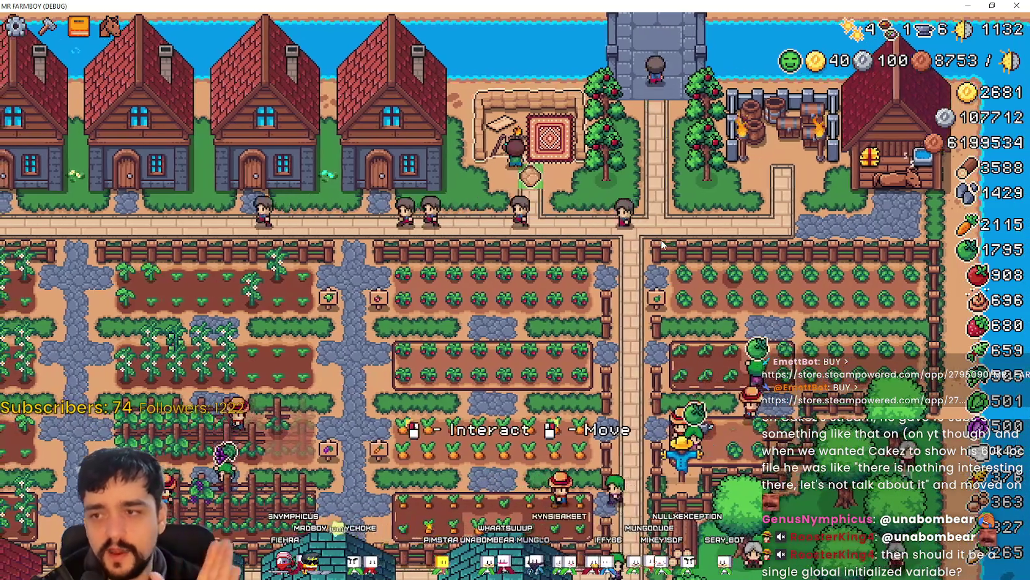
Open the Merchant's Outpost info panel in the game, read it, and close it
left_click(541, 131)
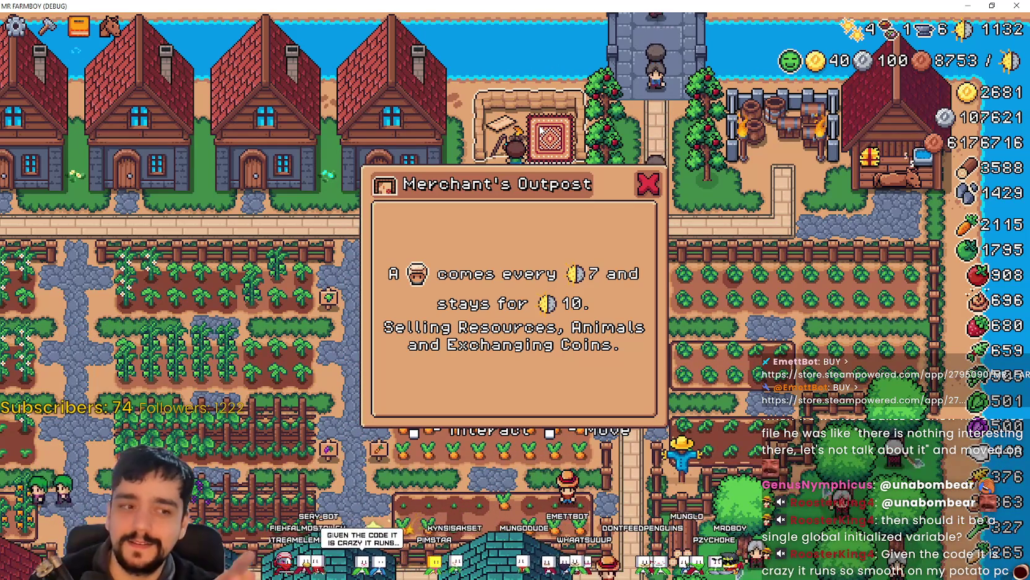
key("Escape")
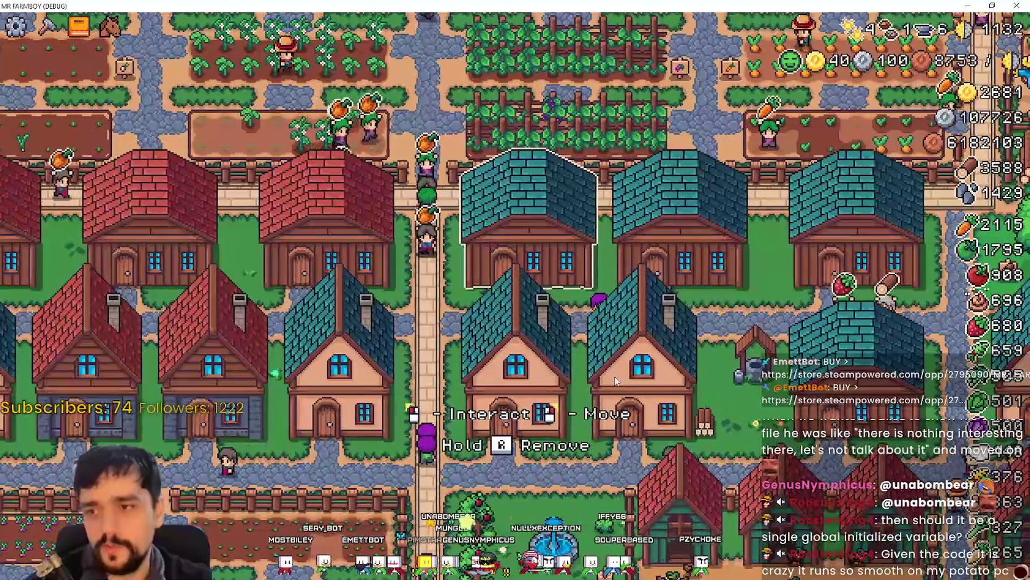
Open the Warehouse, scroll through its inventory counts, and close it
left_click(566, 360)
scroll(628, 273, "down", 5)
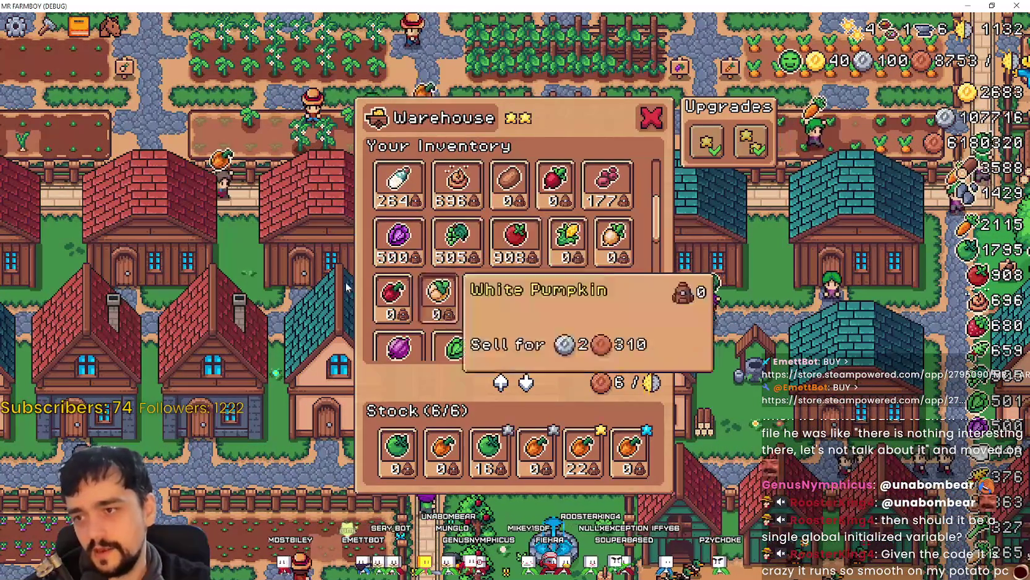
mouse_move(661, 266)
left_mouse_down()
mouse_move(661, 337)
mouse_move(617, 316)
left_mouse_up()
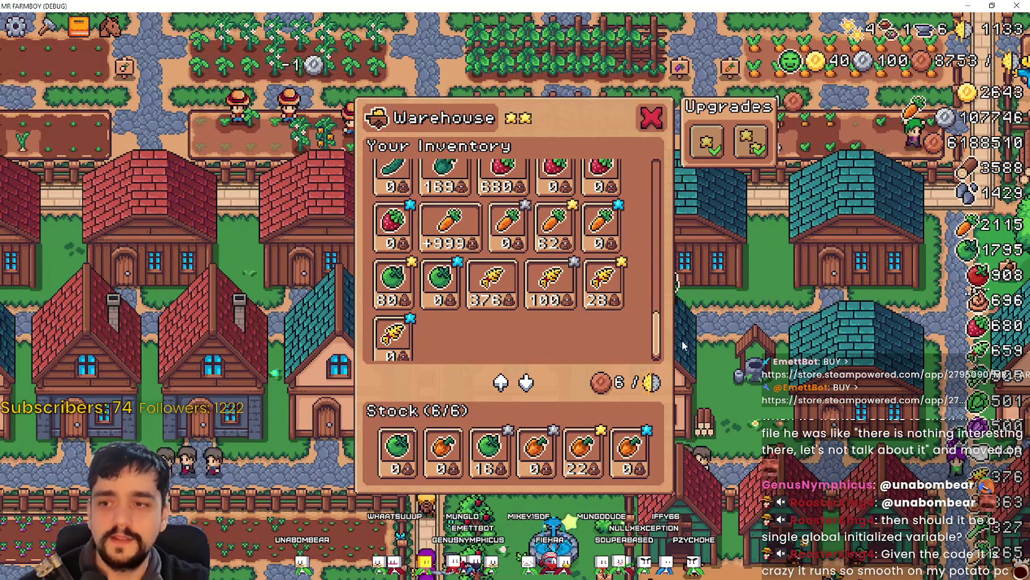
scroll(657, 332, "up", 5)
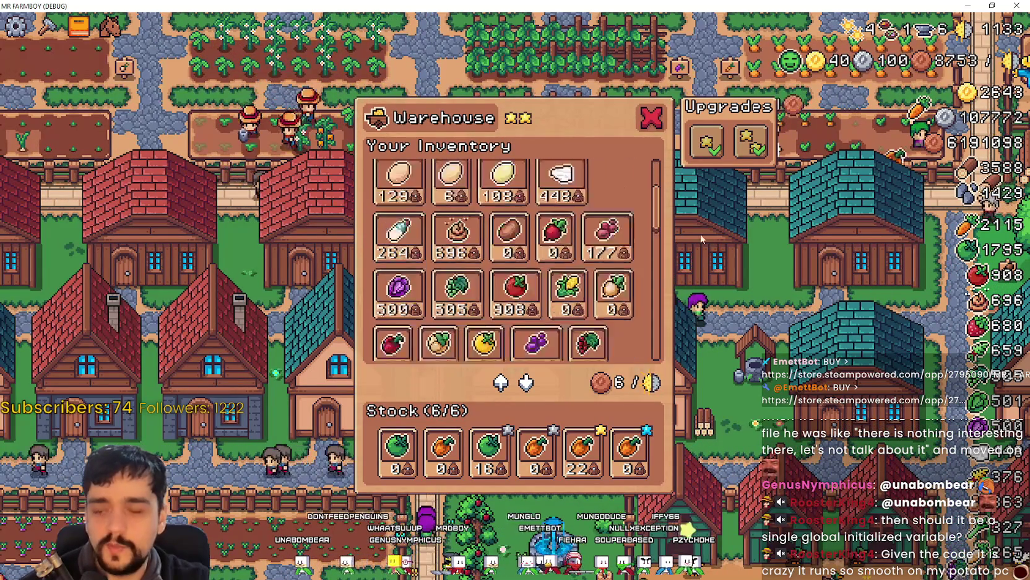
scroll(686, 336, "up", 5)
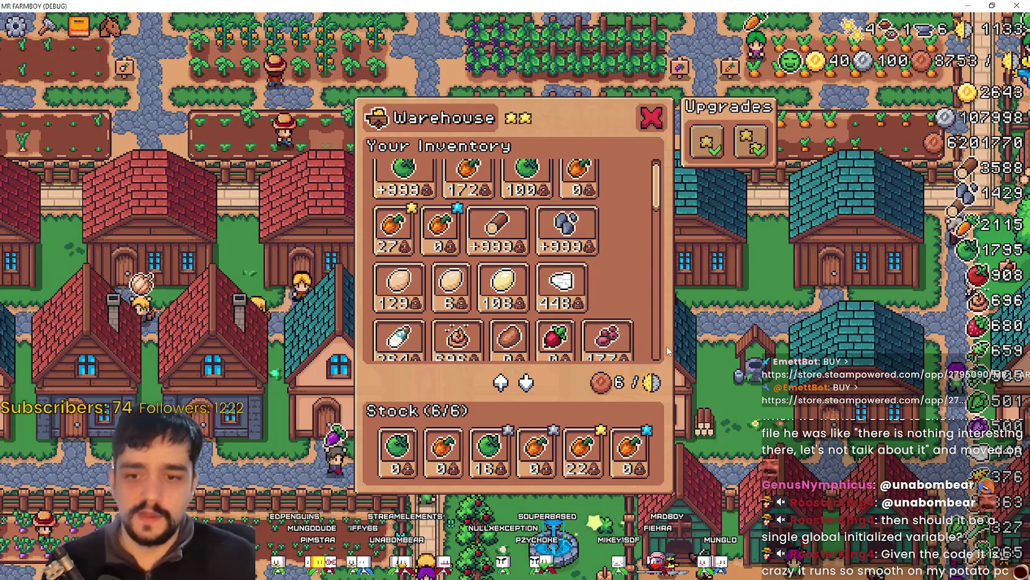
scroll(620, 248, "down", 6)
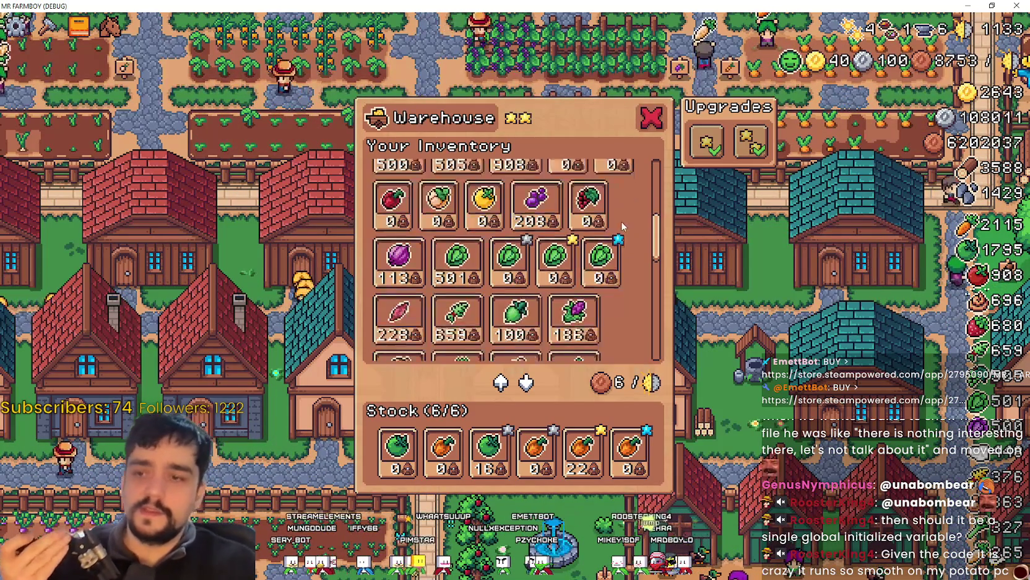
scroll(623, 227, "down", 3)
key("Escape")
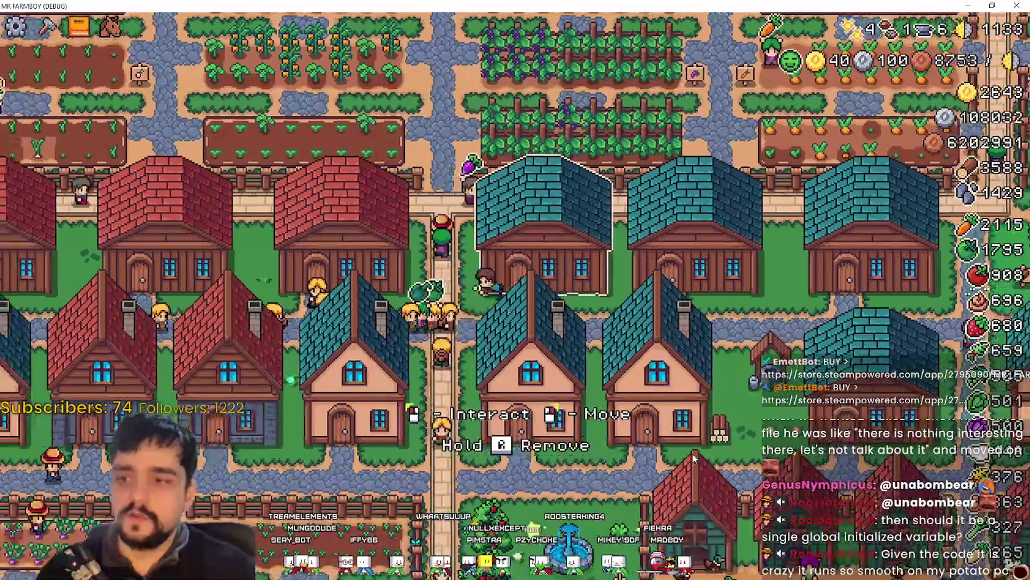
Pan the farm view north and east, then return to the editor's remote scene tree
key("w")
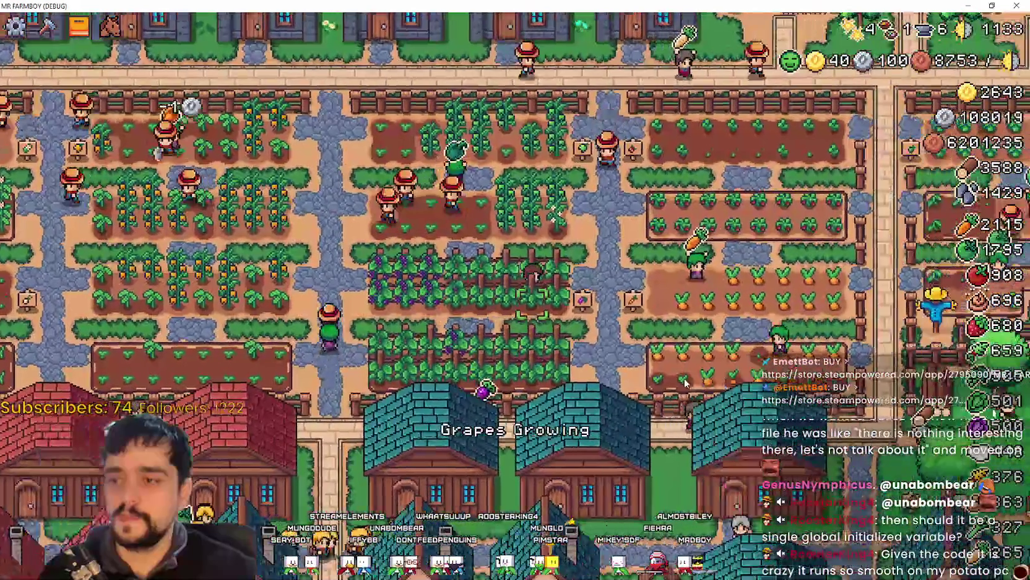
key("w")
key("d")
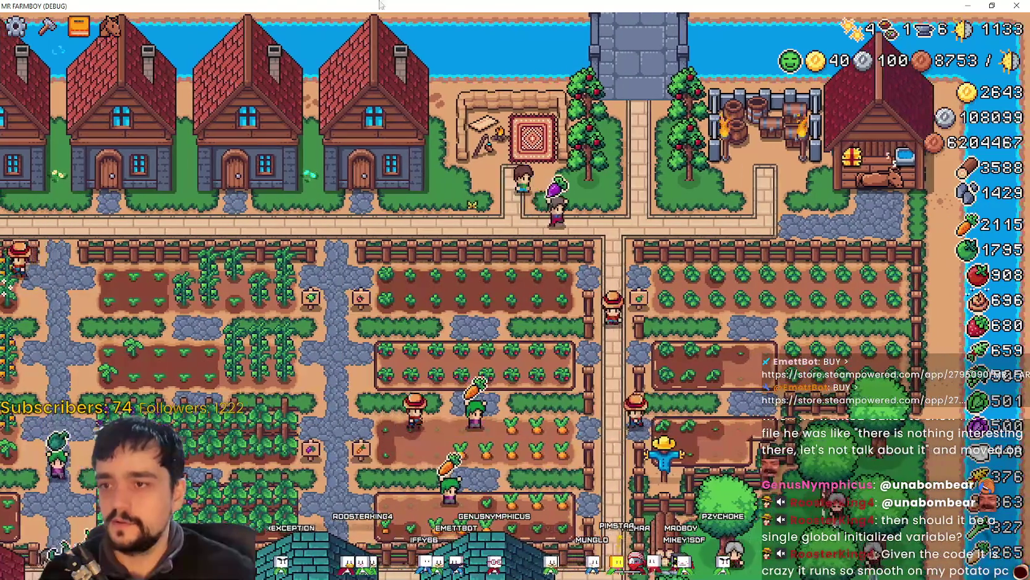
key("alt+Tab")
left_click(199, 81)
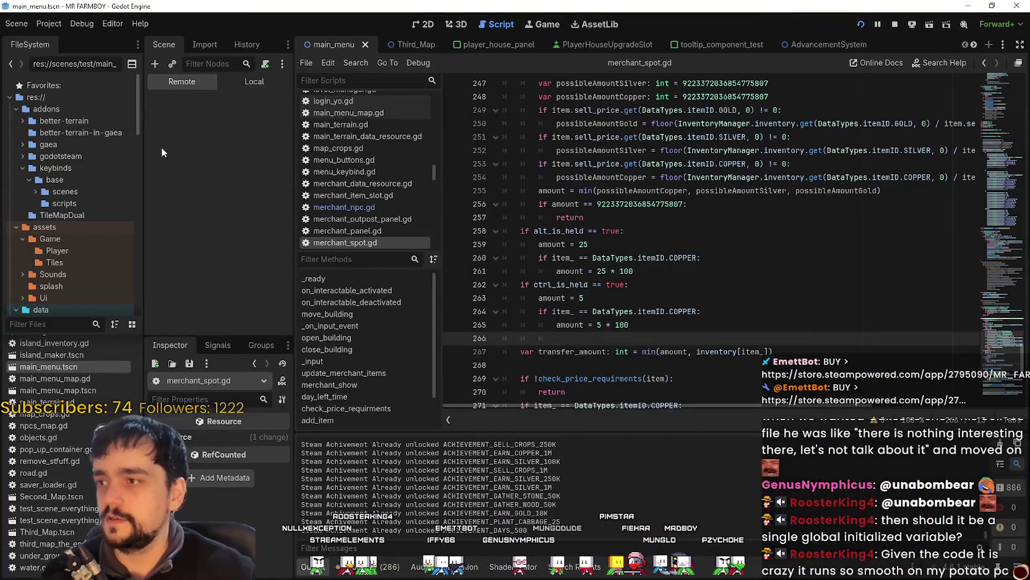
Show the local scene tree, glance at the running game, and return to the editor
left_click(244, 86)
left_click(729, 270)
key("alt+Tab")
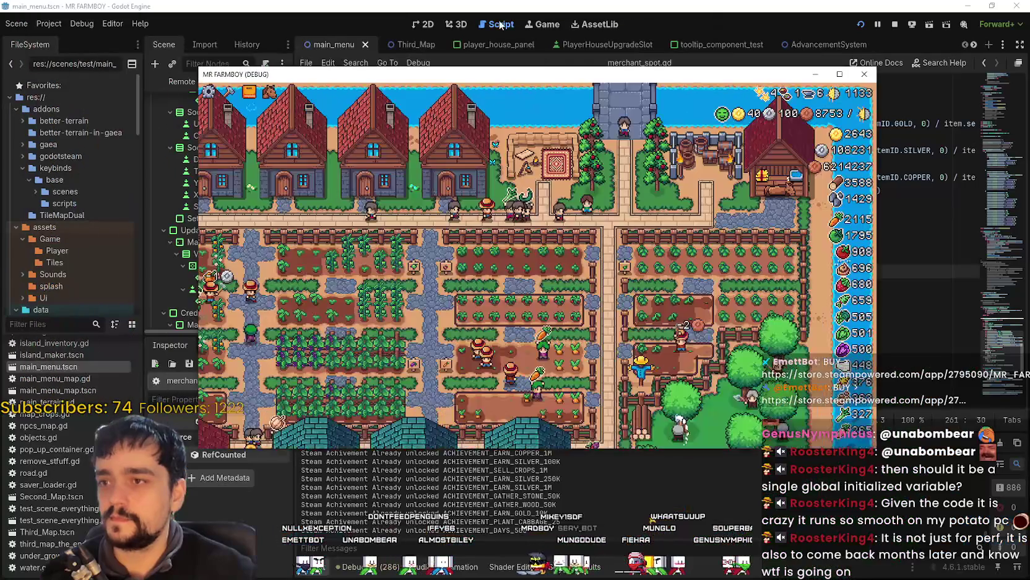
left_click(508, 25)
In the Game view, try 4.0x speed, then rerun the game at 1.0x fullscreen
left_click(541, 26)
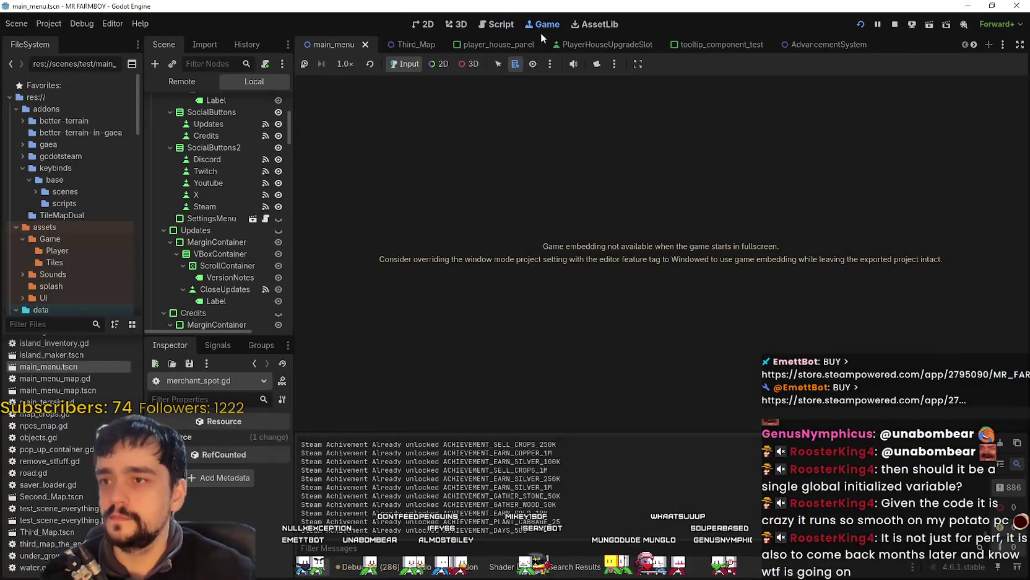
left_click(355, 205)
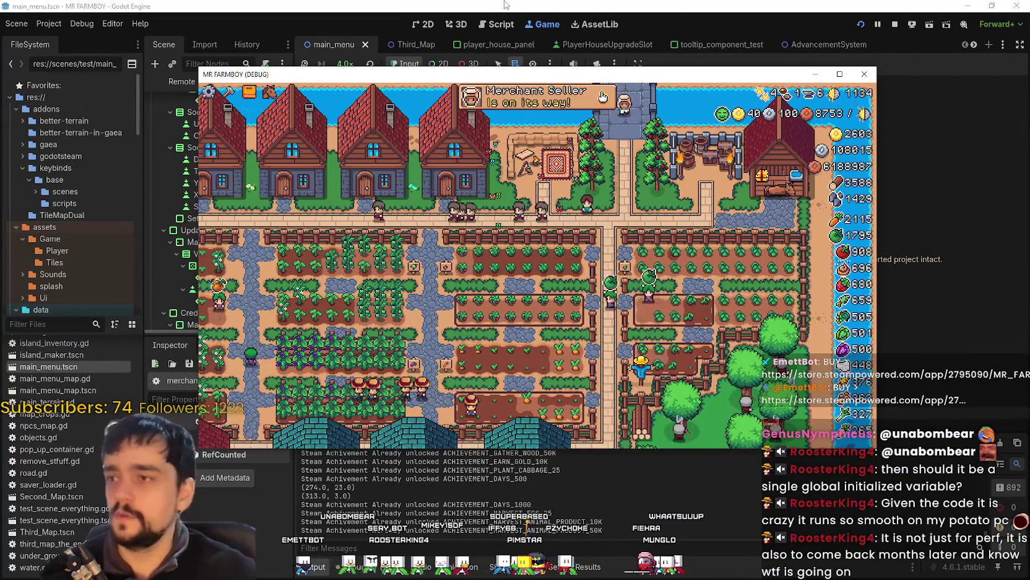
key("F8")
left_click(370, 145)
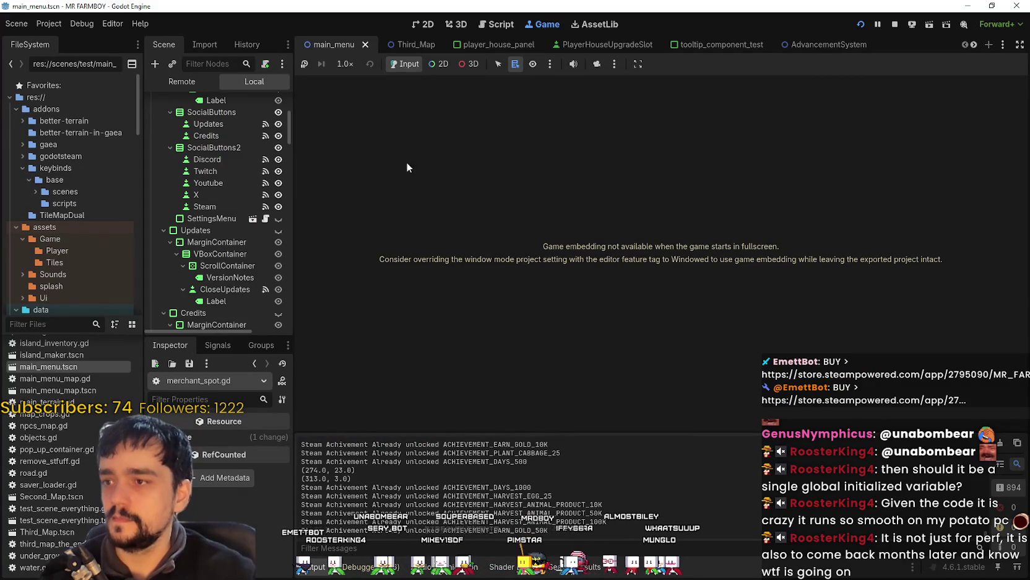
key("F5")
left_click(850, 76)
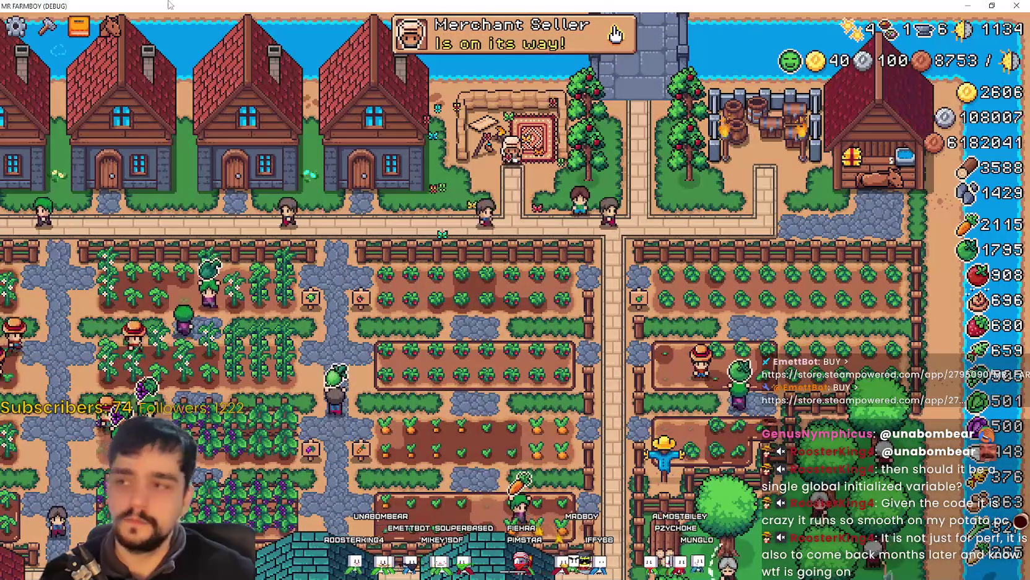
Pause to review the stats, resume play, then pause again and go back to the editor
key("Escape")
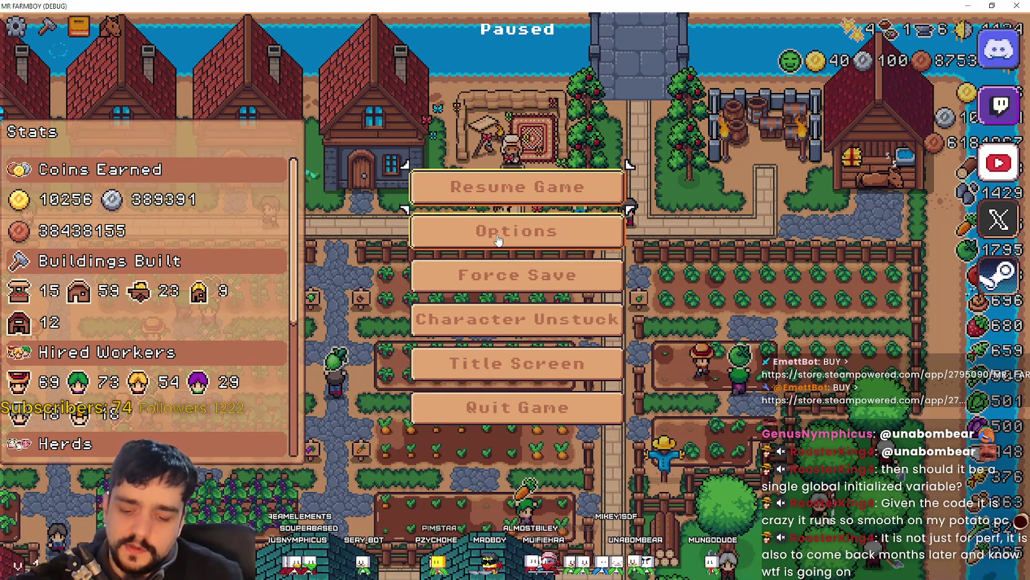
left_click(541, 204)
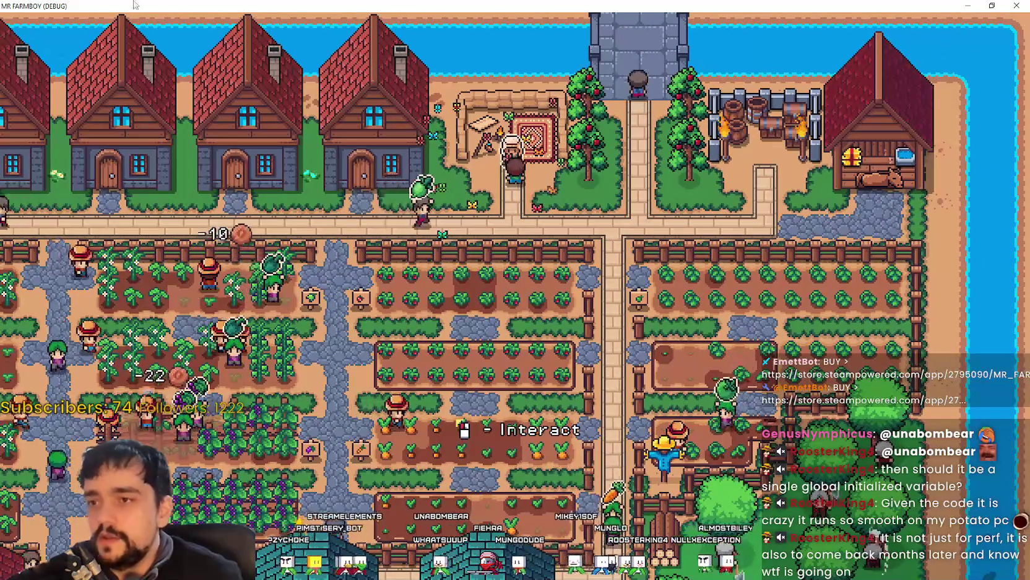
key("Escape")
key("alt+F4")
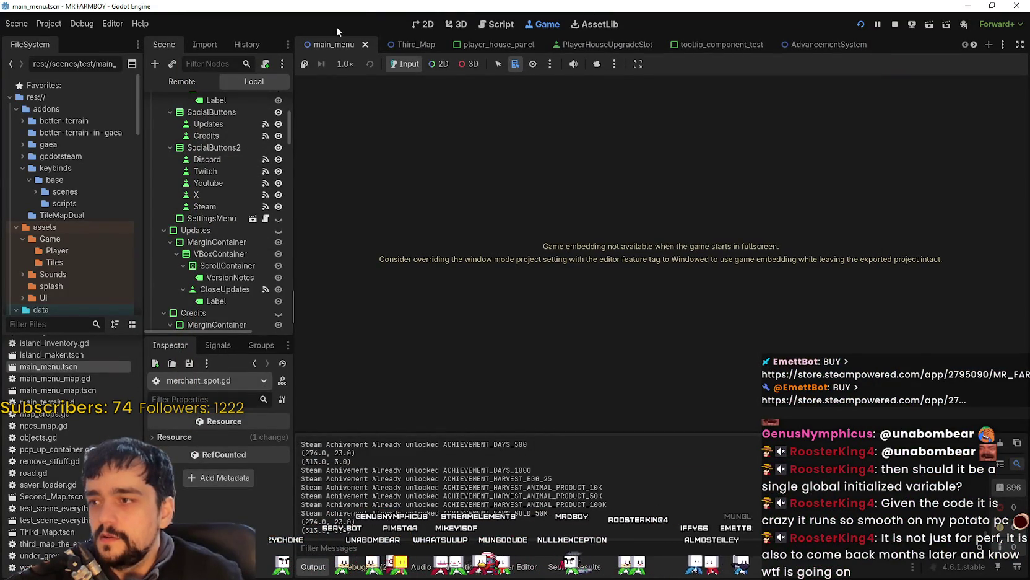
In merchant_spot.gd, select the add_item code and the Shift amount lines 247–256
left_click(500, 24)
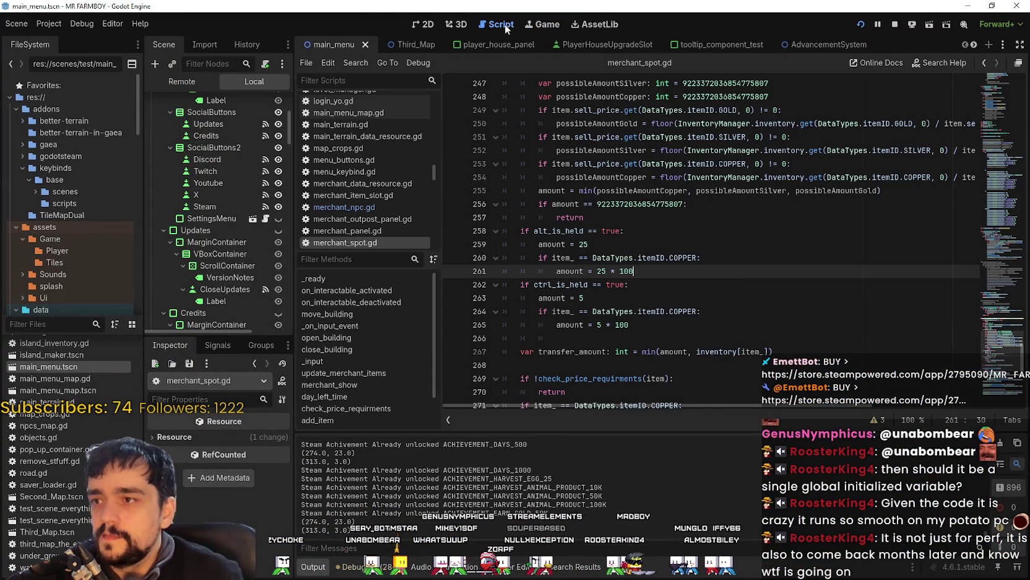
scroll(741, 292, "up", 6)
left_click(504, 101, "shift")
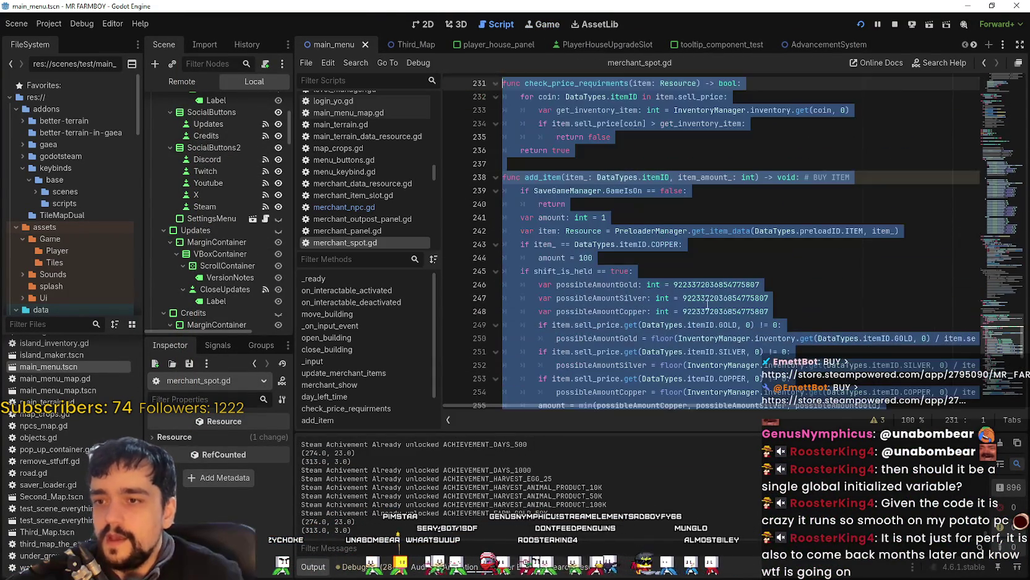
scroll(626, 178, "down", 2)
mouse_move(502, 137)
left_mouse_down()
mouse_move(558, 140)
mouse_move(681, 366)
mouse_move(712, 397)
mouse_move(718, 339)
left_mouse_up()
left_click_drag(609, 163, 688, 298)
left_click(718, 351)
left_click_drag(609, 178, 687, 298)
Step through lines 245–266, selecting the Alt and Ctrl amount branches to review them
scroll(712, 298, "down", 3)
left_click(666, 300)
left_click(660, 315)
scroll(684, 339, "up", 3)
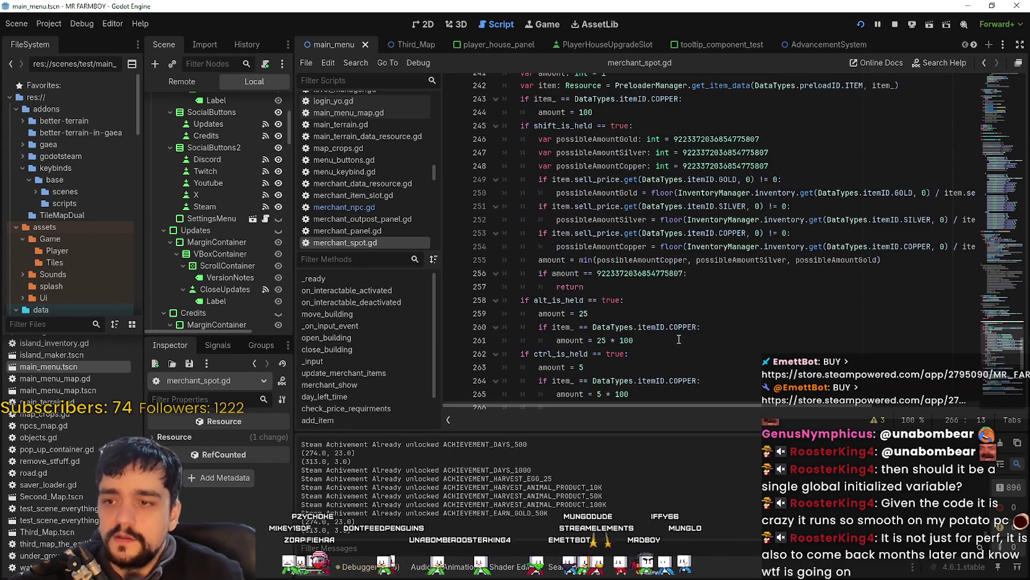
left_click_drag(652, 279, 765, 356)
left_click(674, 286)
scroll(752, 285, "up", 1)
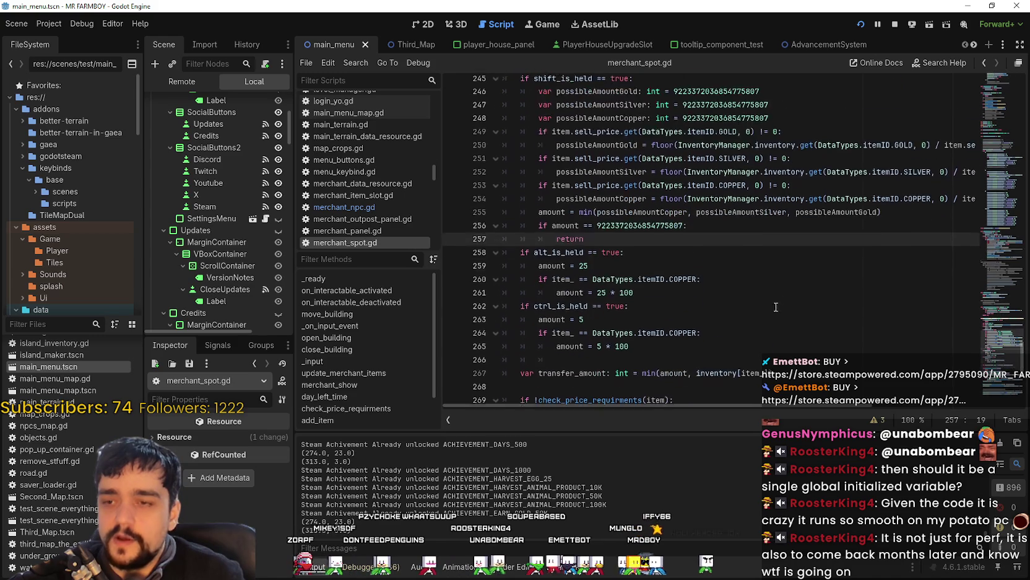
scroll(752, 285, "up", 1)
left_click(714, 220)
scroll(732, 392, "down", 2)
left_click(625, 300)
left_click_drag(564, 124, 626, 300)
left_click(625, 299)
Check line 246 and the return on line 257, then minimize the editor
scroll(599, 286, "up", 2)
left_click_drag(762, 219, 610, 219)
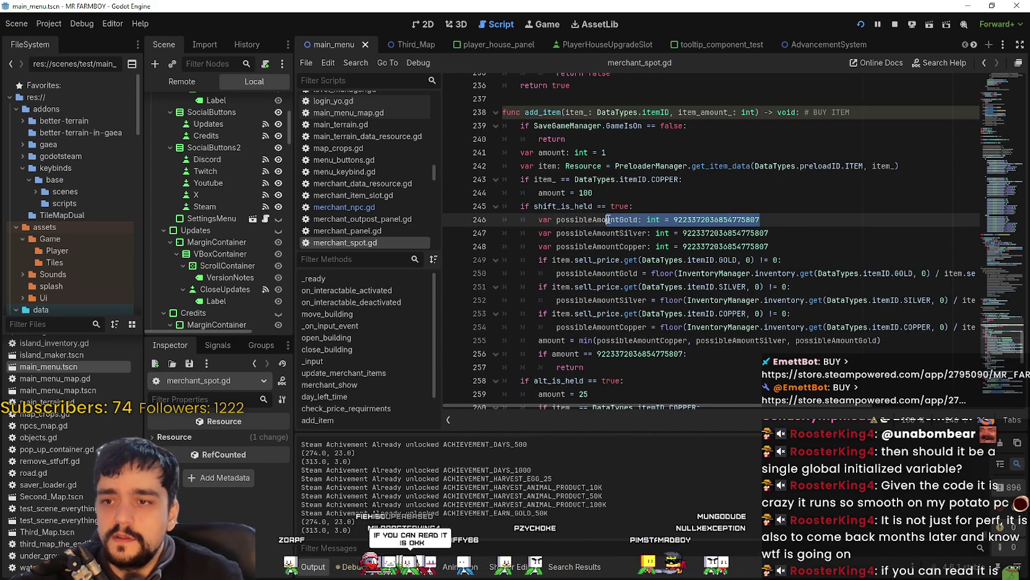
left_click(752, 231)
scroll(775, 260, "down", 2)
left_click(814, 281)
scroll(814, 278, "down", 3)
left_click(968, 7)
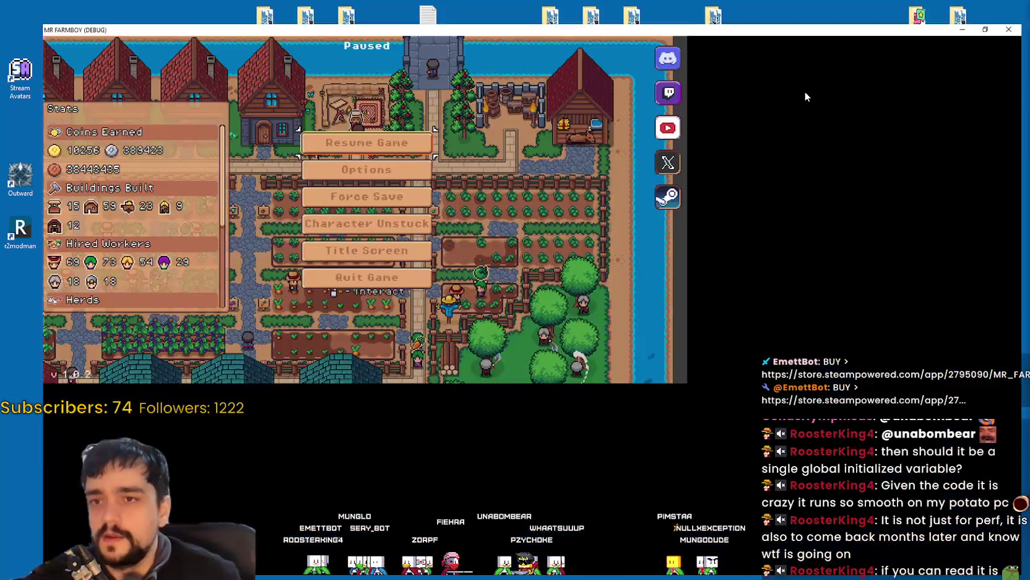
Resume the game, open the Merchant Seller and buy pigs singly and in a batch of 5
left_click(838, 86)
key("Escape")
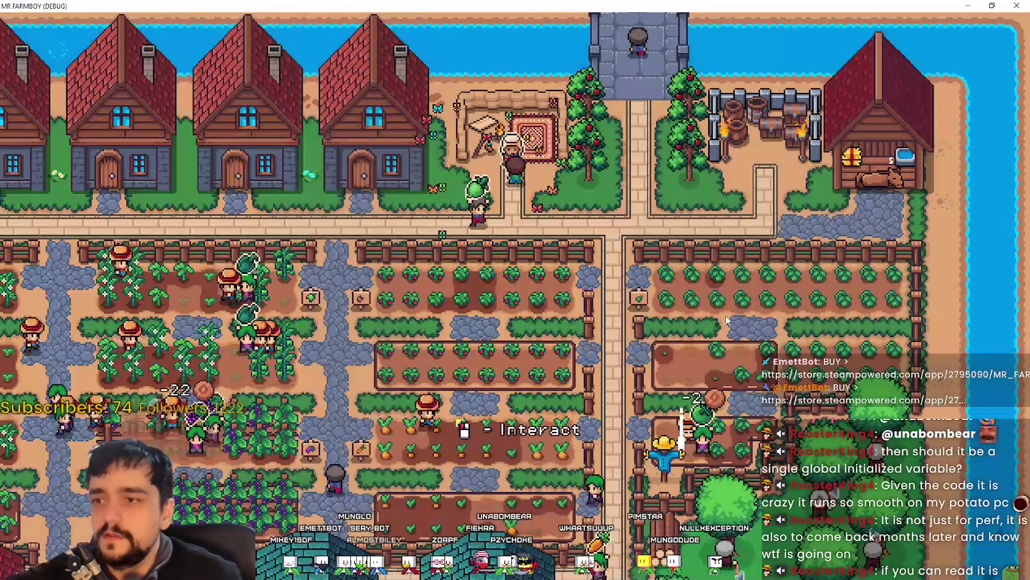
right_click(718, 310)
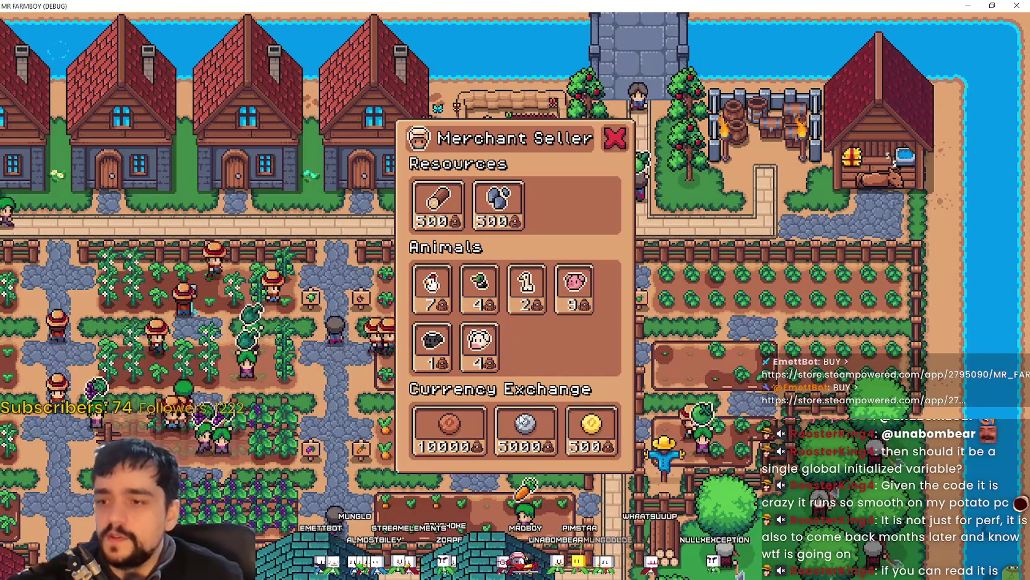
key("Tab")
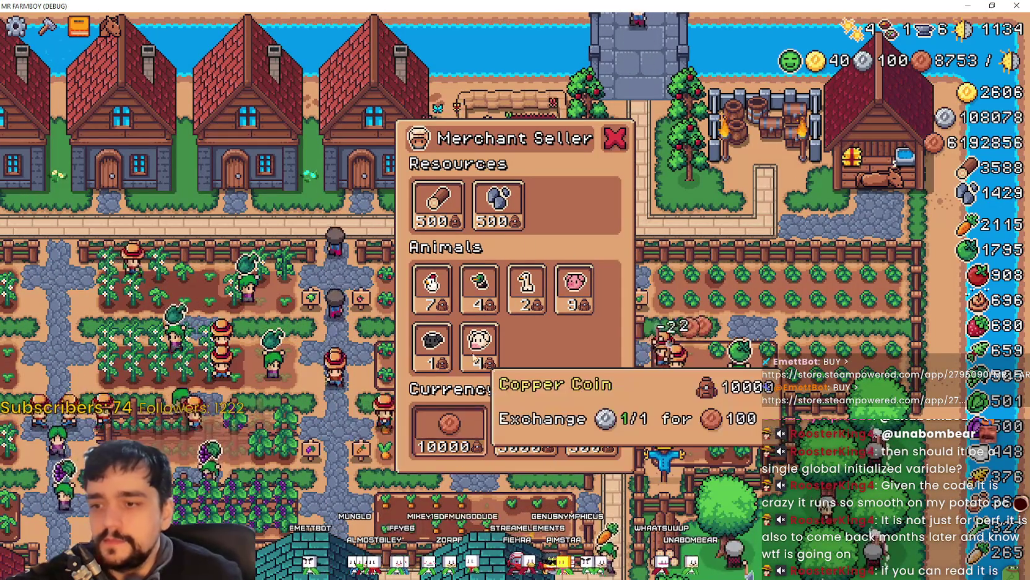
left_click(567, 298)
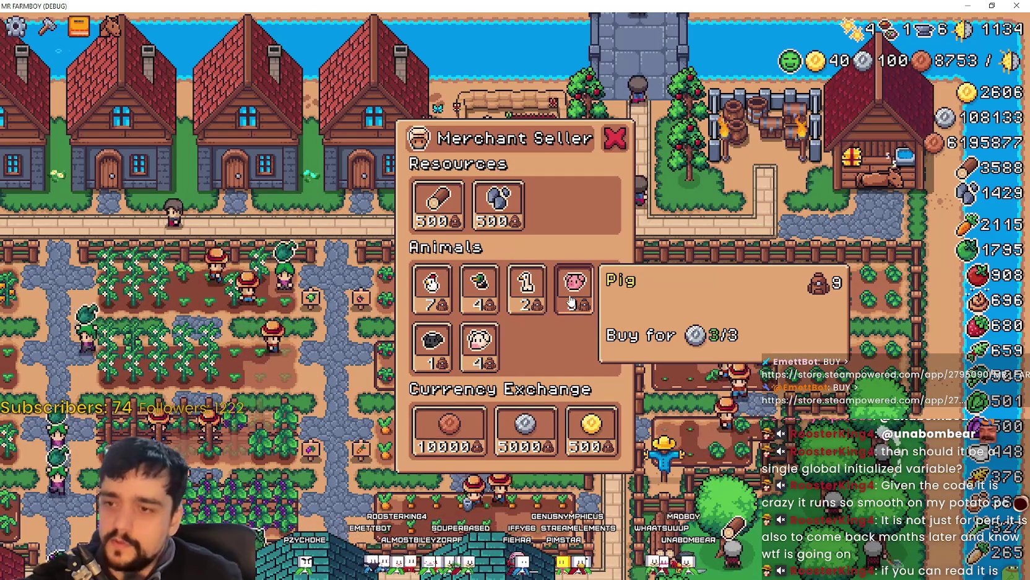
left_click(585, 293)
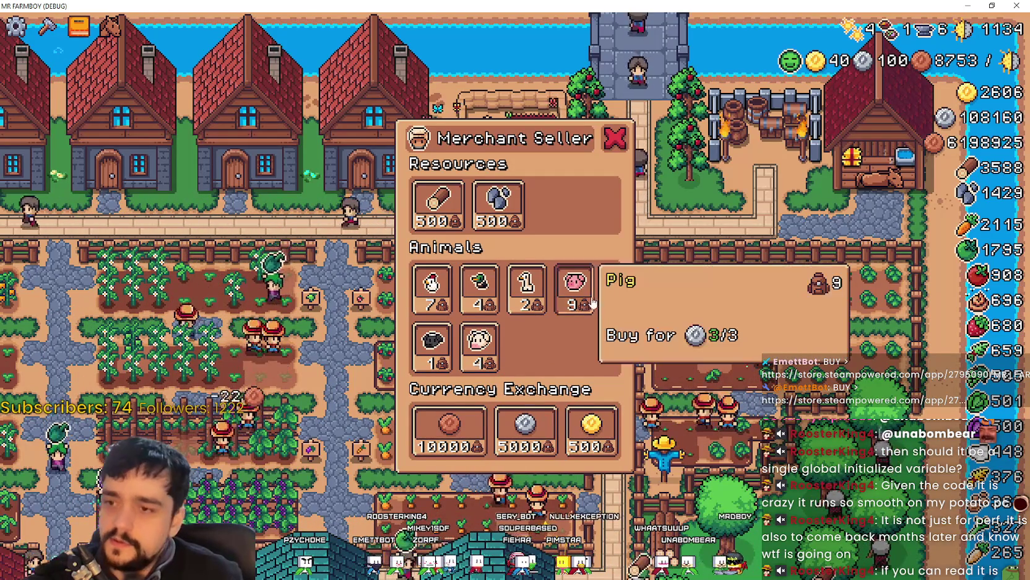
left_click(585, 292)
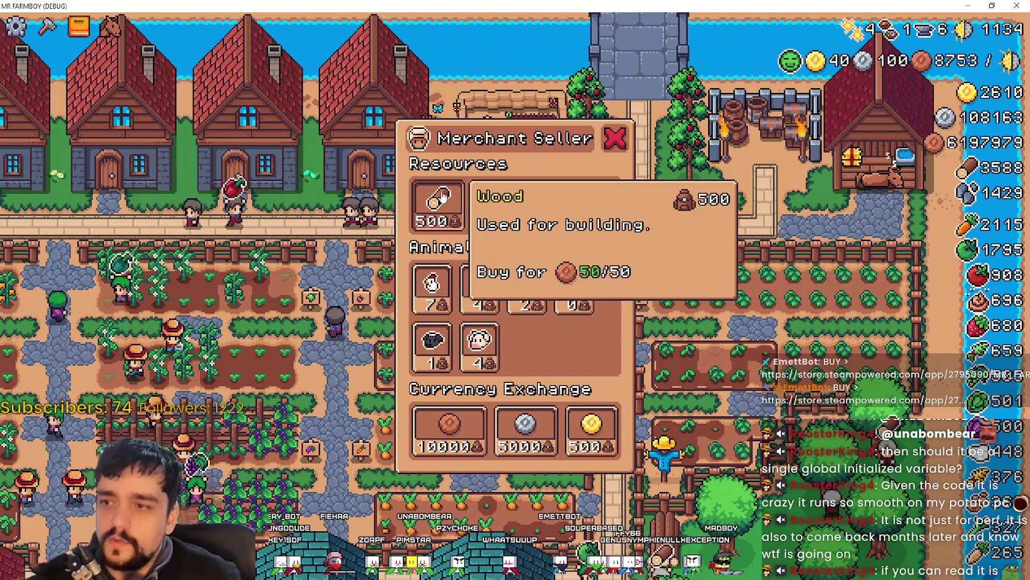
Buy wood in 5-unit, single, 25-unit and 100-unit purchases
left_click(437, 198)
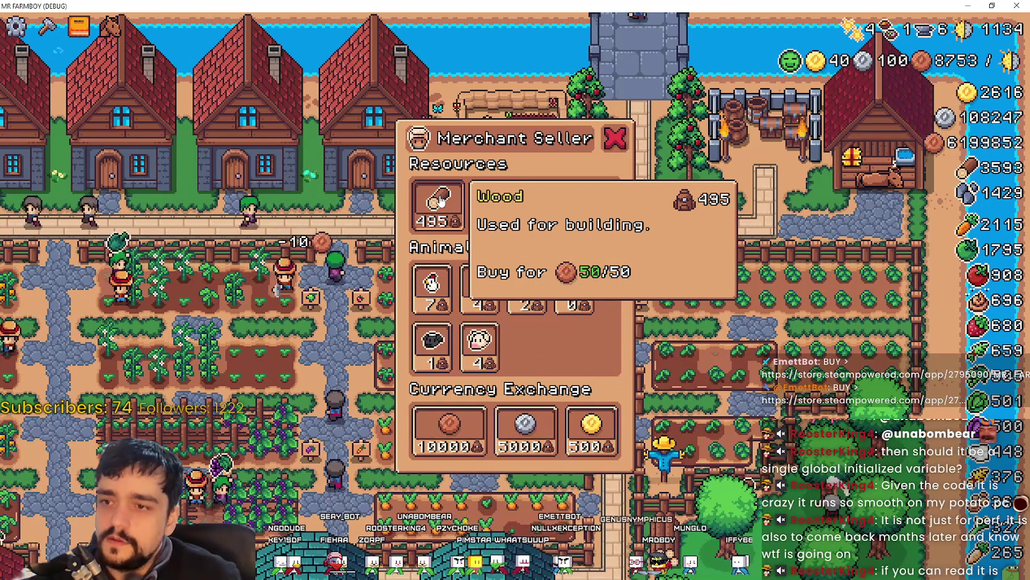
left_click(439, 199)
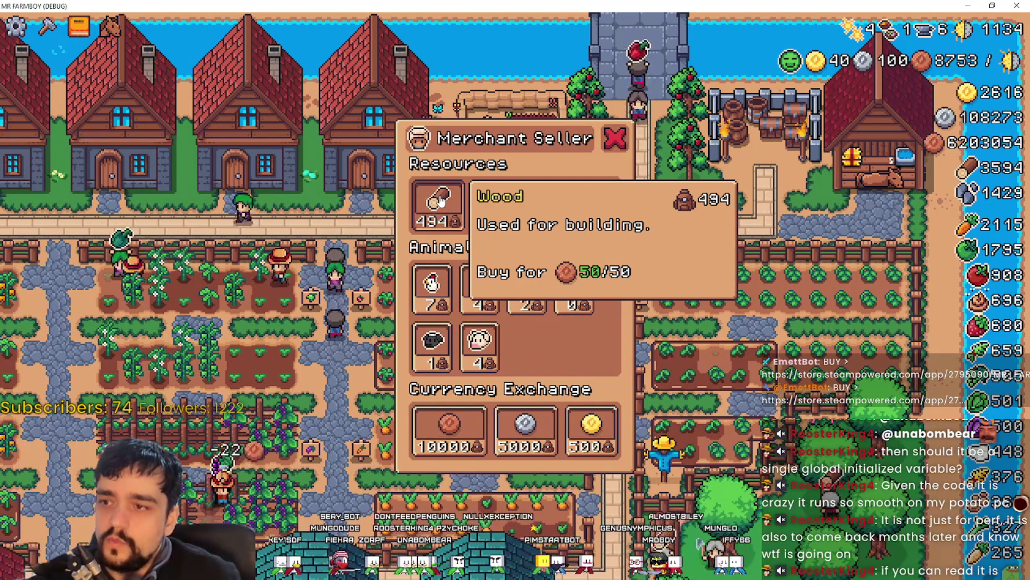
left_click(438, 200)
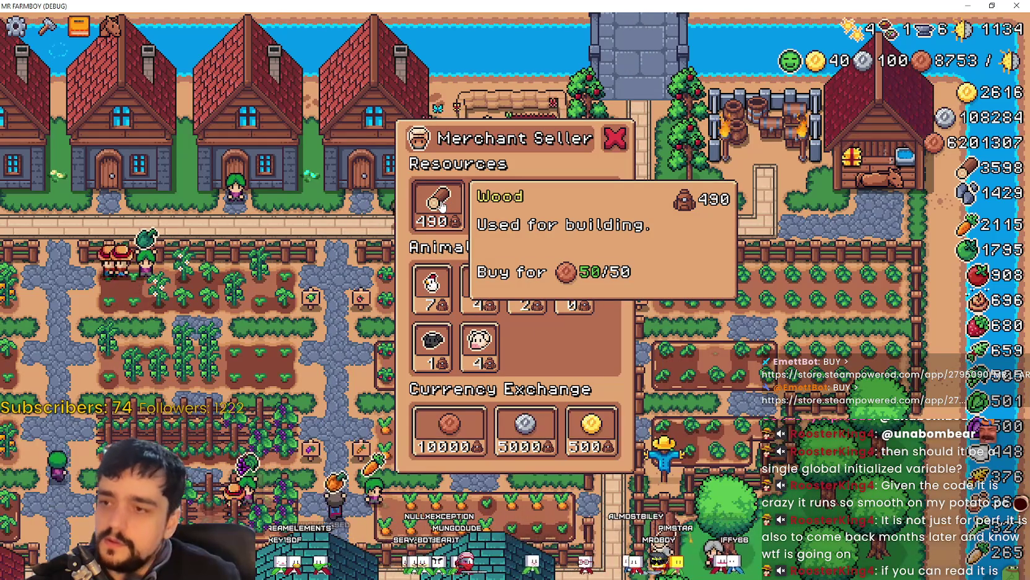
left_click(442, 200)
left_click(443, 198)
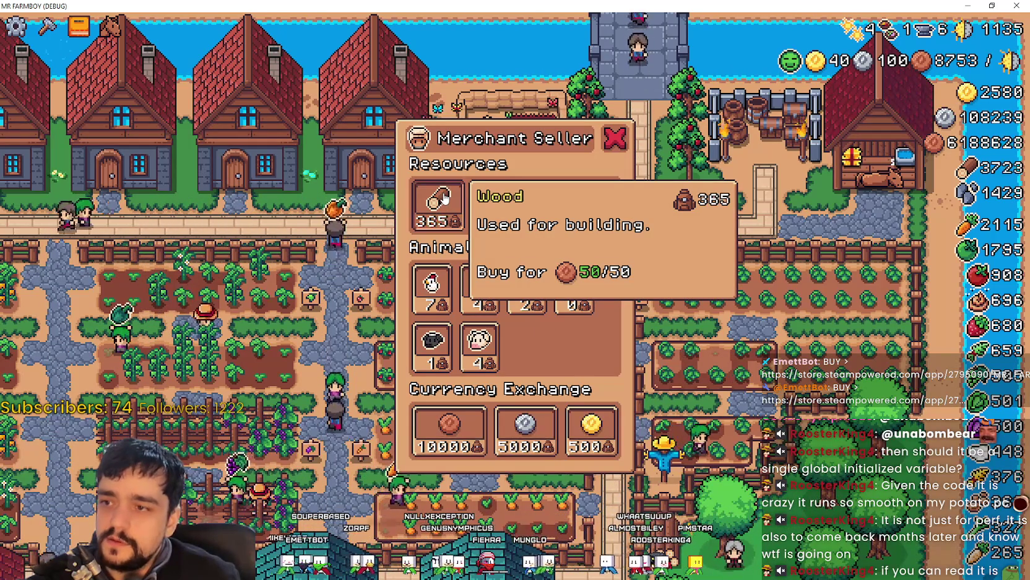
Buy 50 more wood, bulk-exchange silver for copper coins, then exchange silver for single gold coins
left_click(443, 198)
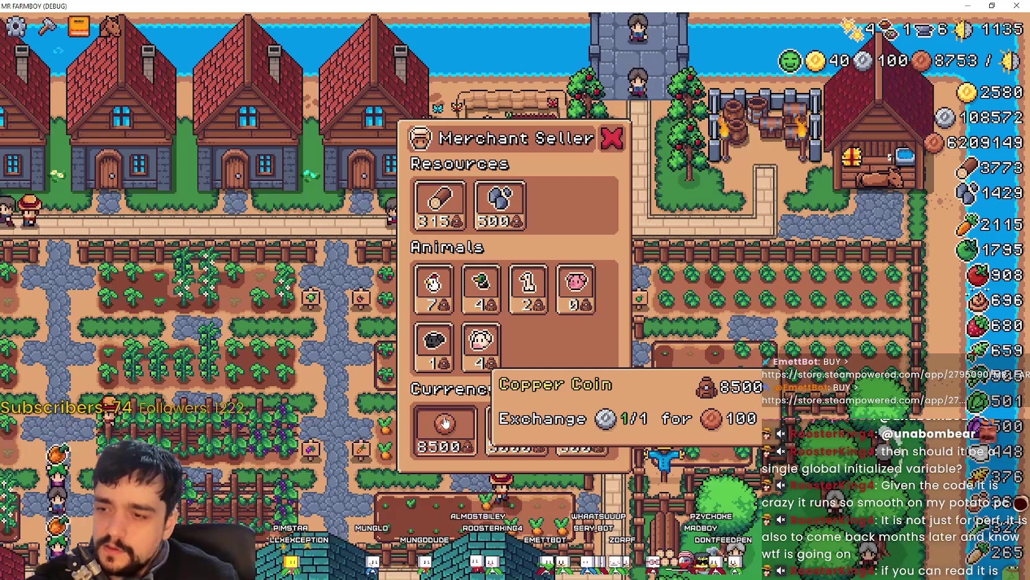
left_click(444, 423)
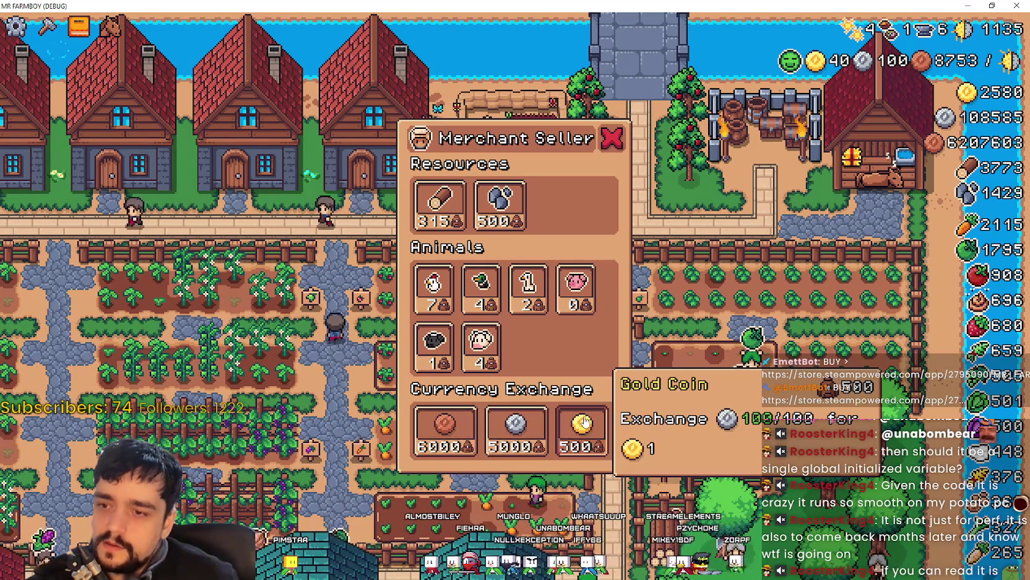
left_click(582, 428)
left_click(582, 425)
left_click(584, 426)
Exchange more silver for gold coins, including a batch of 5, and close the Merchant Seller
left_click(582, 425)
left_click(582, 425)
left_click(582, 424)
left_click(584, 424, "shift")
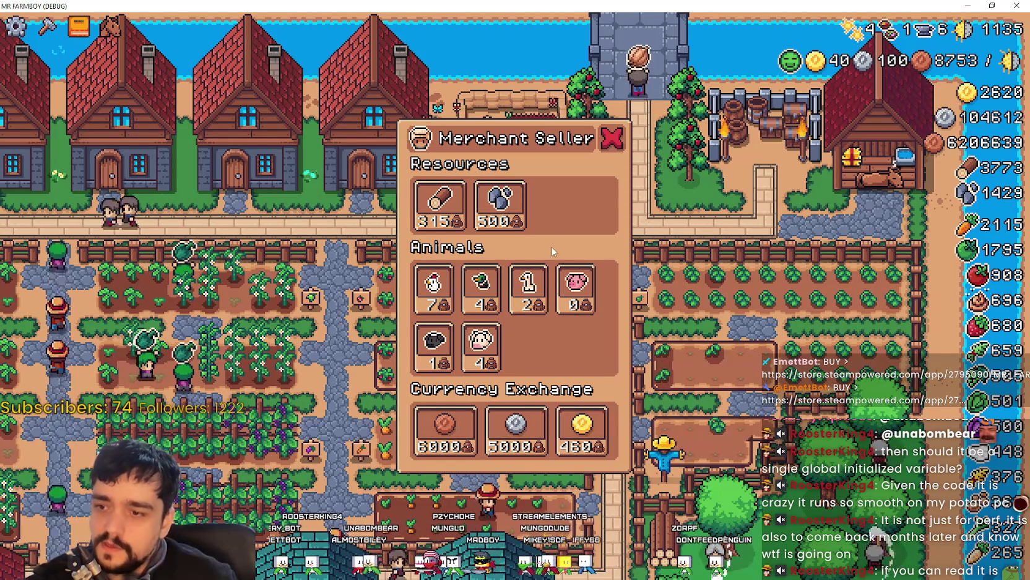
left_click(621, 142)
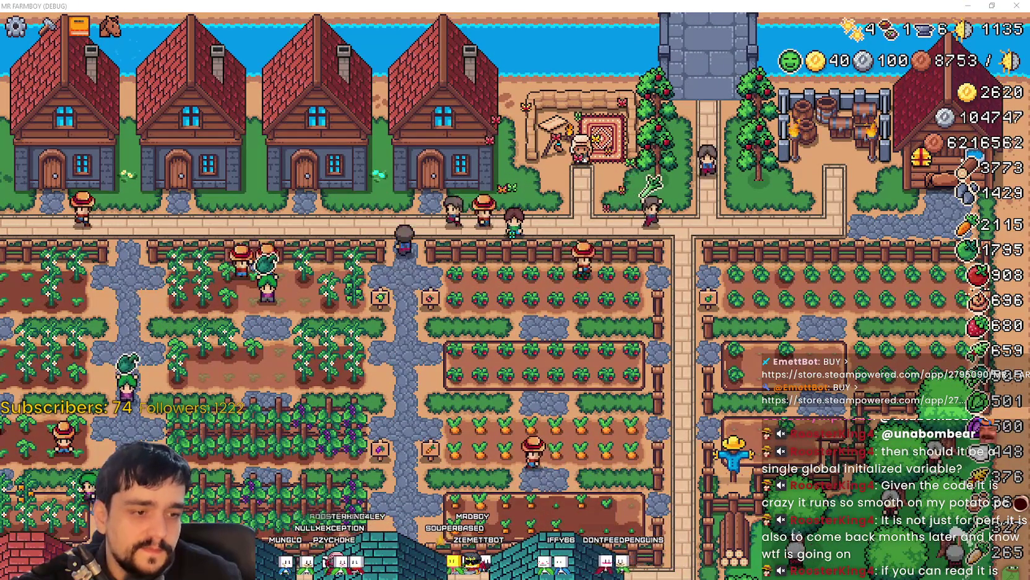
Back in Godot, save the merchant_spot.gd script containing the alt and ctrl amount blocks
key("alt+Tab")
left_click(772, 341)
scroll(771, 335, "up", 1)
mouse_move(669, 310)
left_mouse_down()
mouse_move(589, 245)
mouse_move(499, 218)
left_mouse_up()
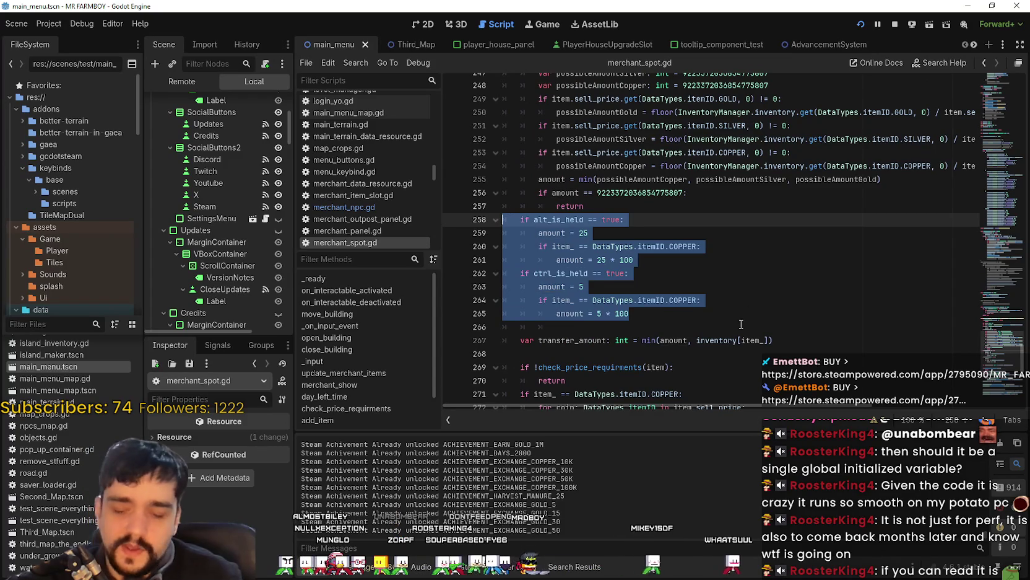
left_click(639, 326)
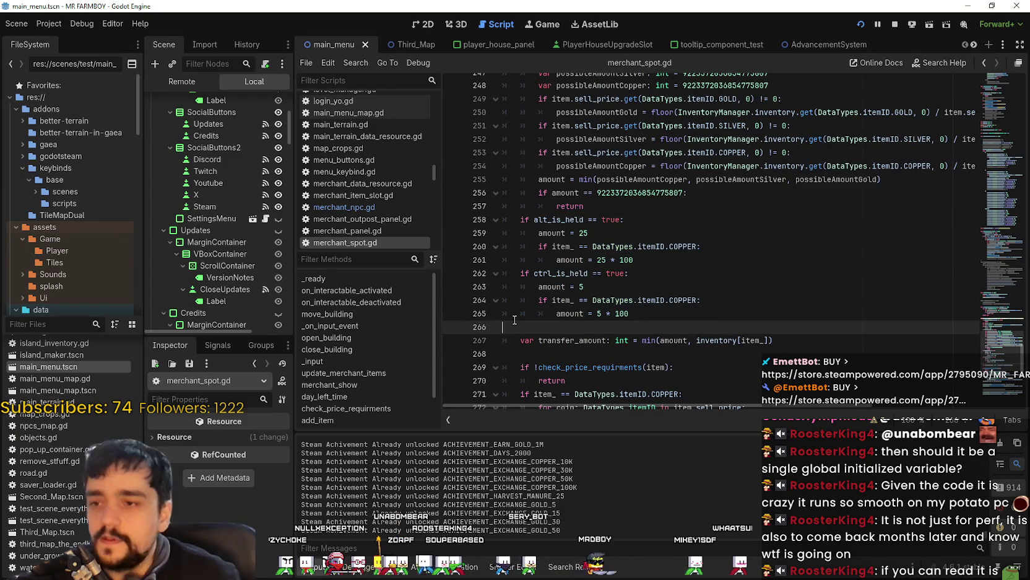
key("ctrl+s")
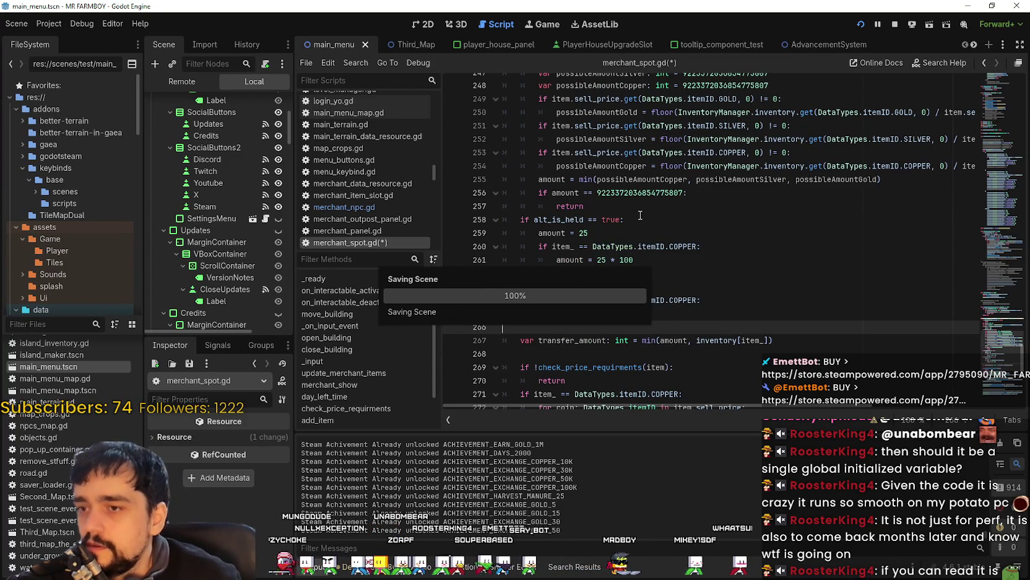
Search all project scripts for shift_is_held and open the warehouse.gd match at line 132
scroll(641, 311, "up", 5)
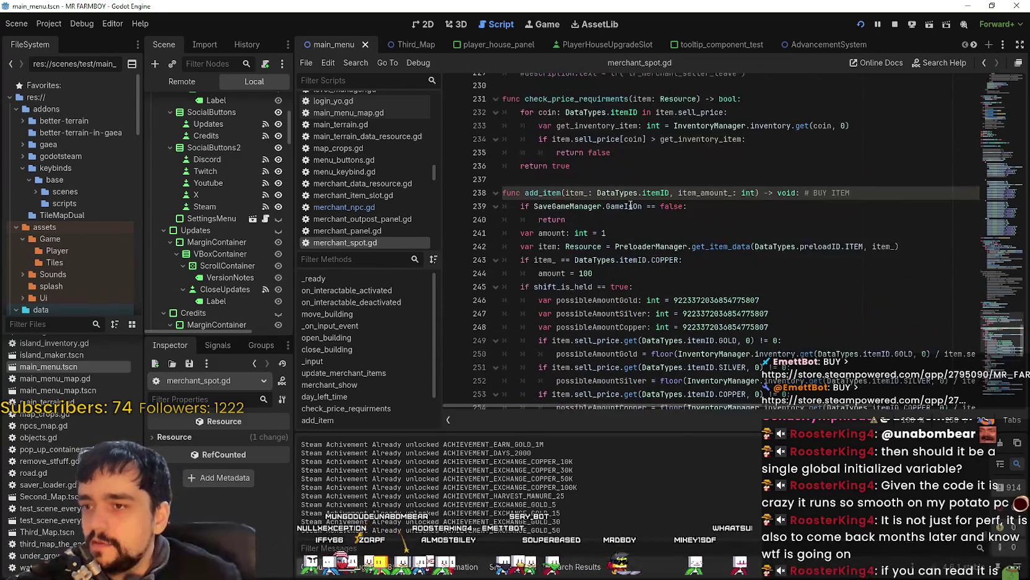
scroll(549, 213, "down", 3)
double_click(567, 126)
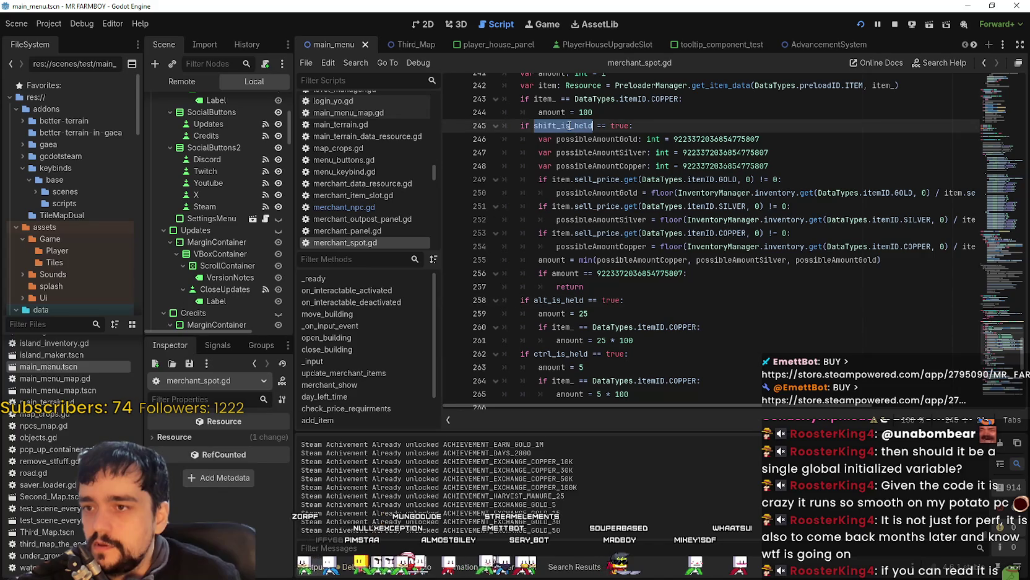
key("ctrl+shift+f")
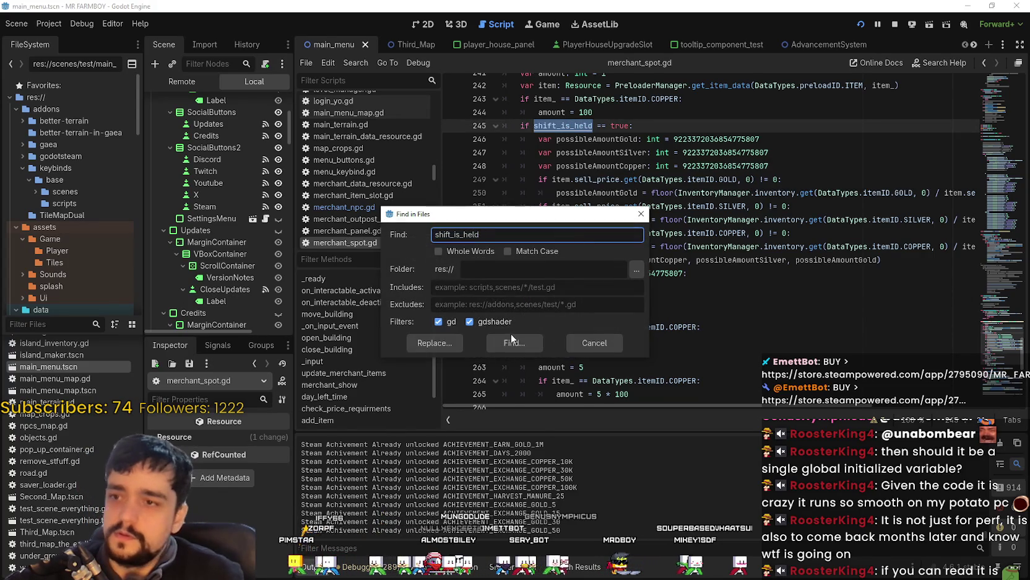
key("Return")
left_click(666, 344)
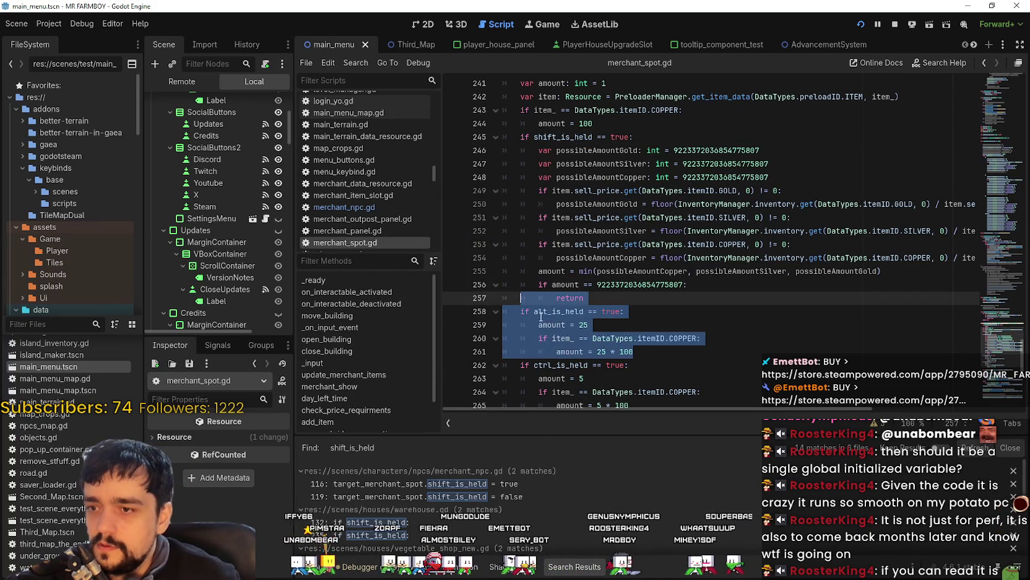
scroll(613, 314, "down", 2)
left_click_drag(629, 325, 483, 235)
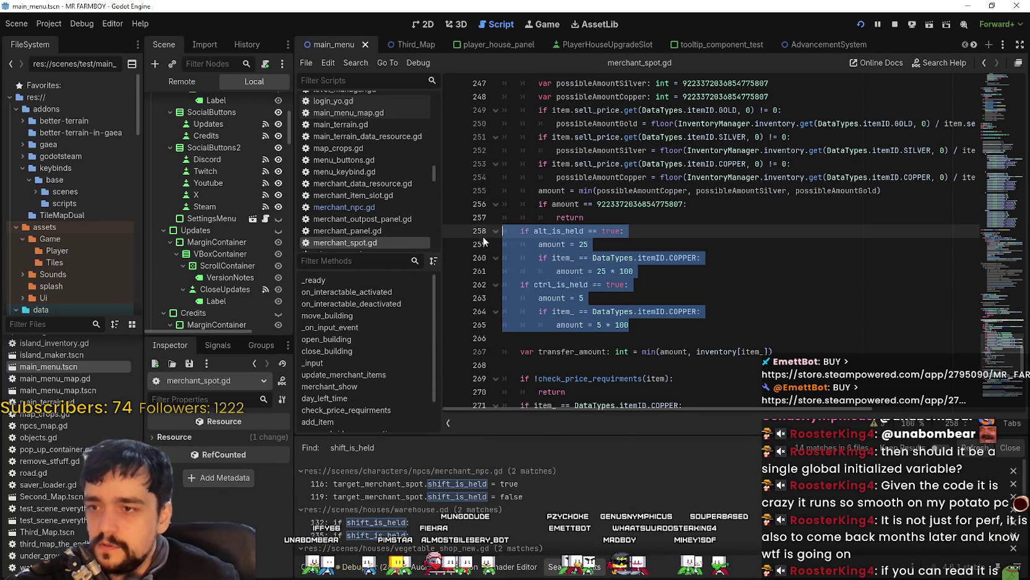
scroll(495, 496, "down", 3)
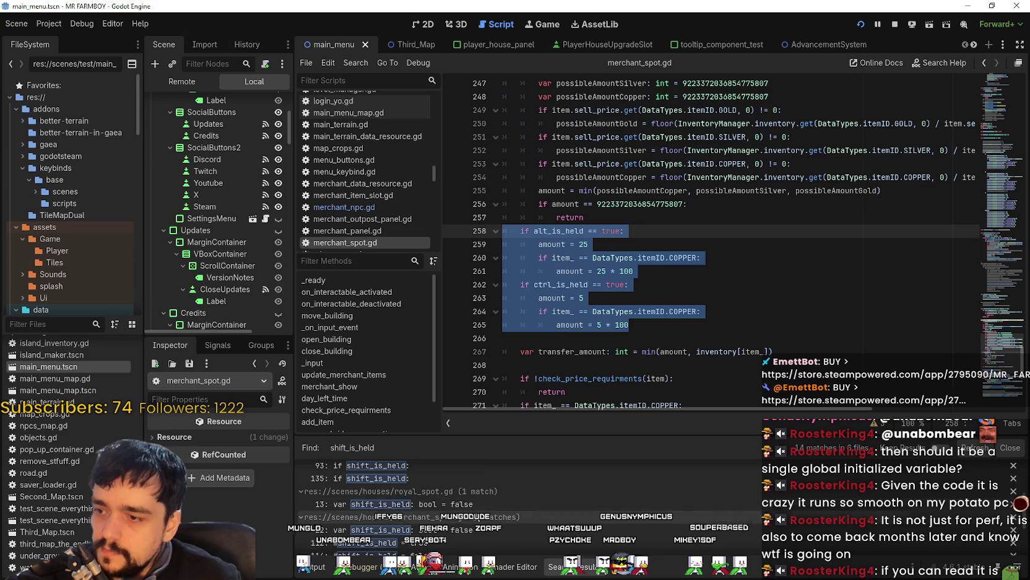
scroll(486, 503, "up", 3)
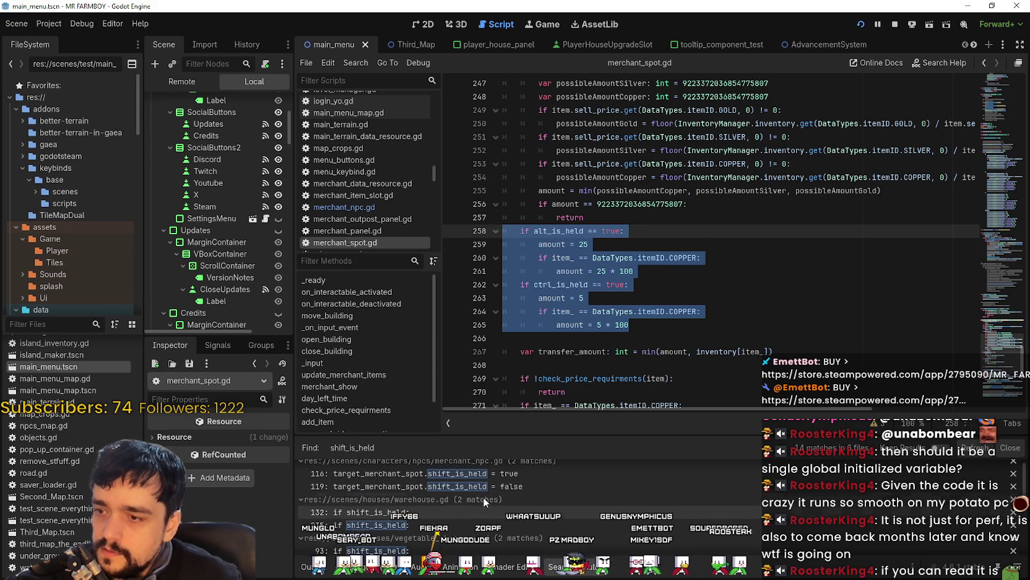
scroll(483, 498, "down", 2)
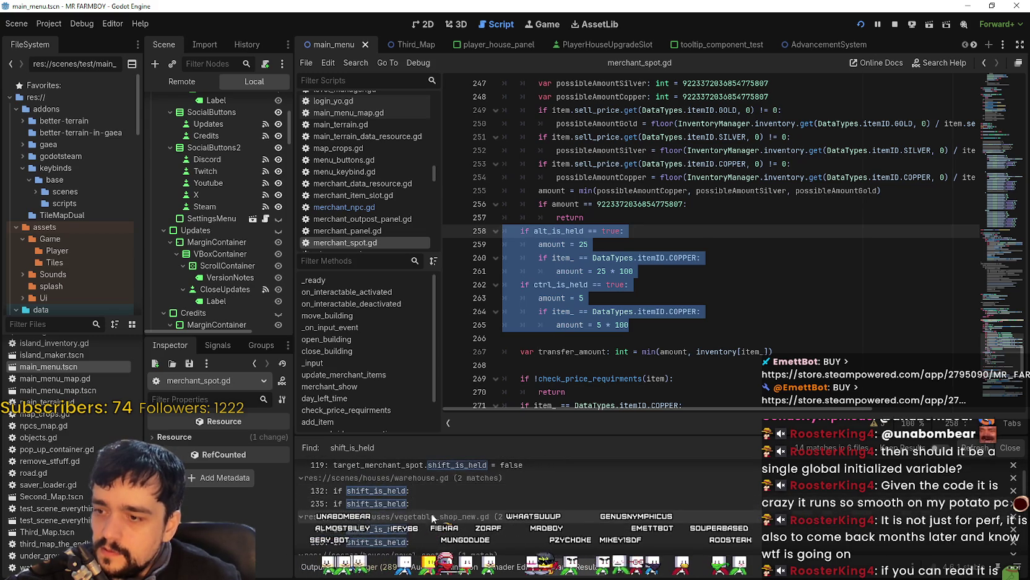
left_click(383, 491)
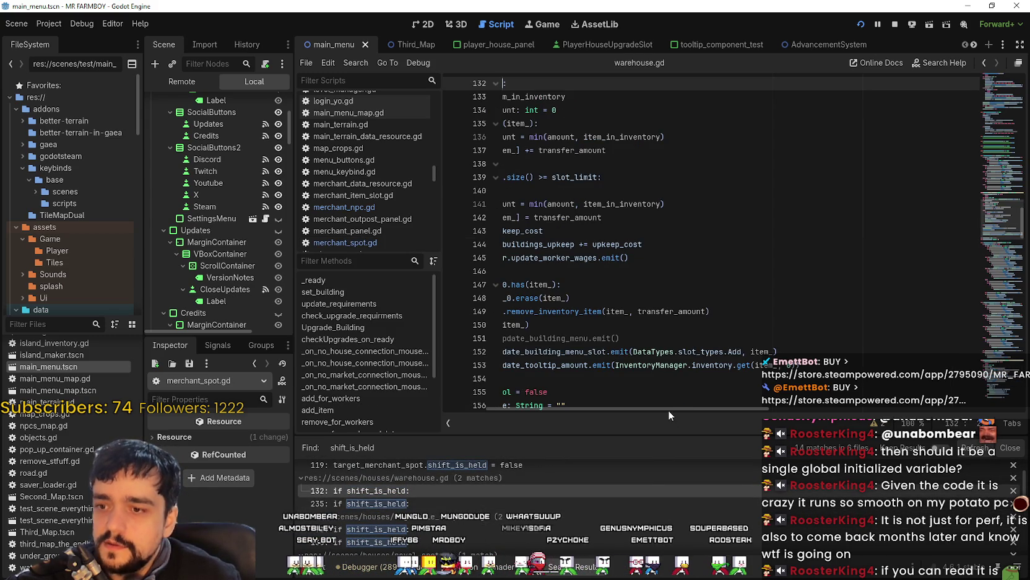
Review add_item's shift_is_held check and its uses of item_in_inventory
scroll(612, 309, "up", 2)
left_click(611, 351)
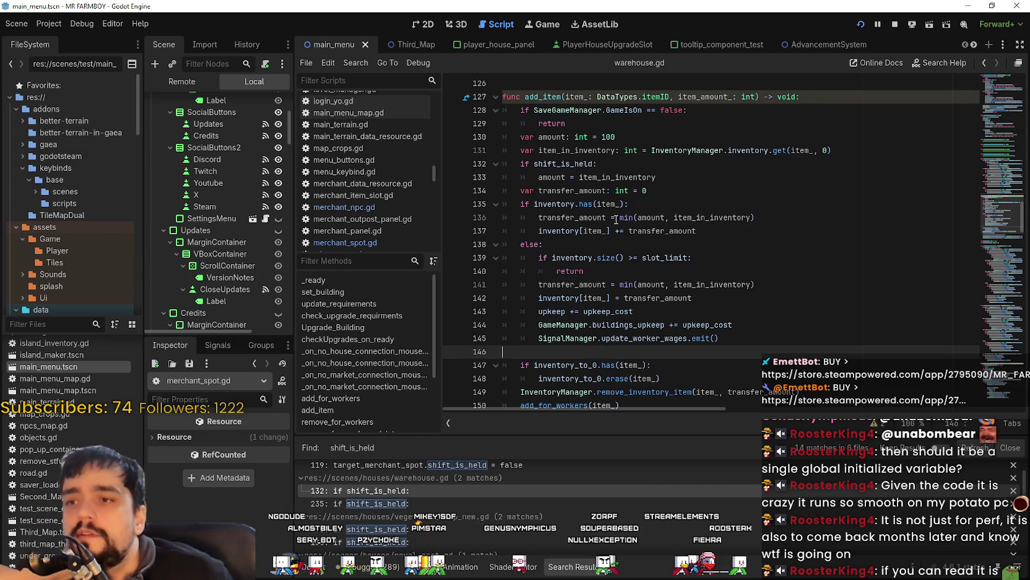
left_click(576, 164)
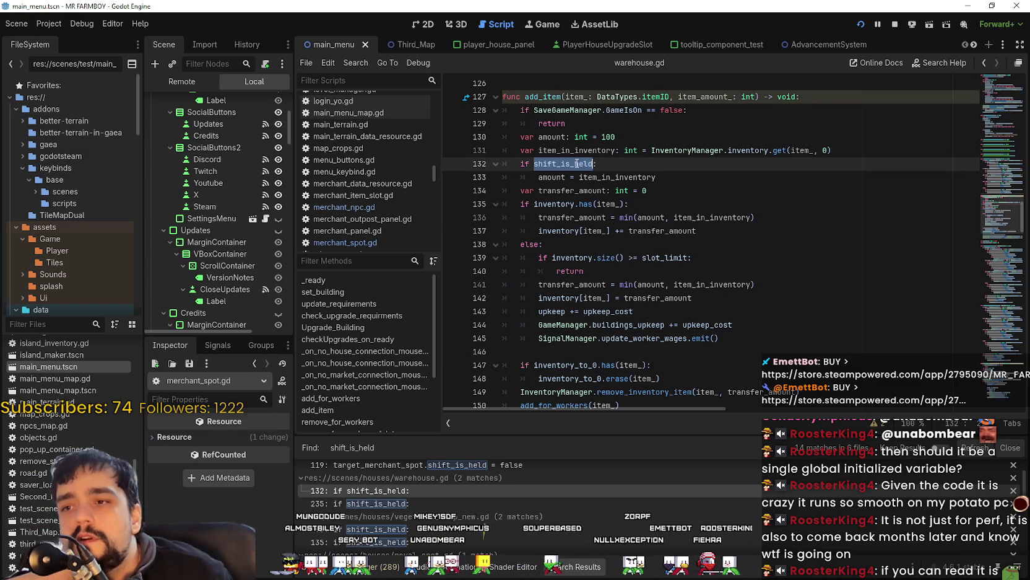
double_click(625, 178)
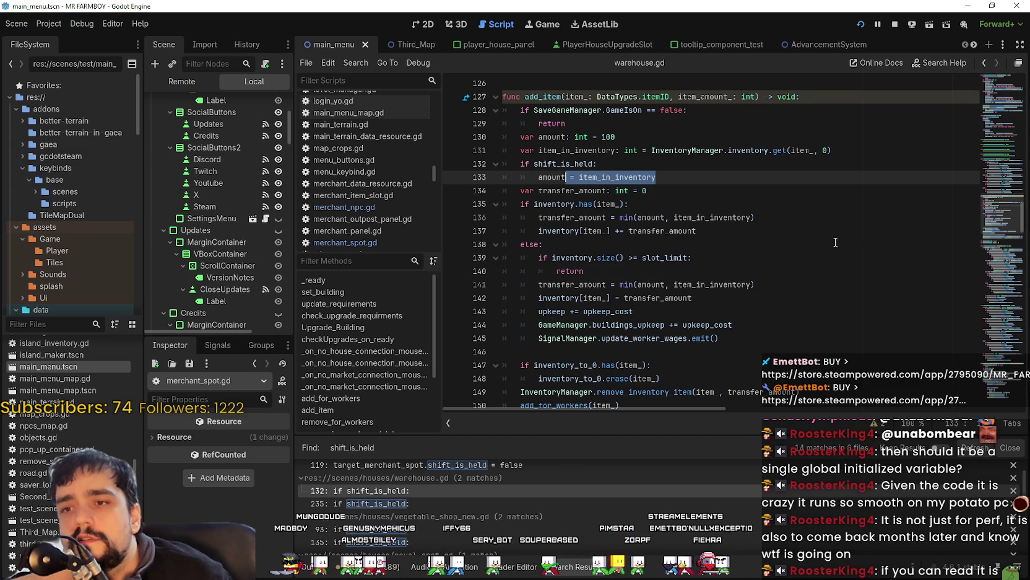
left_click(793, 191)
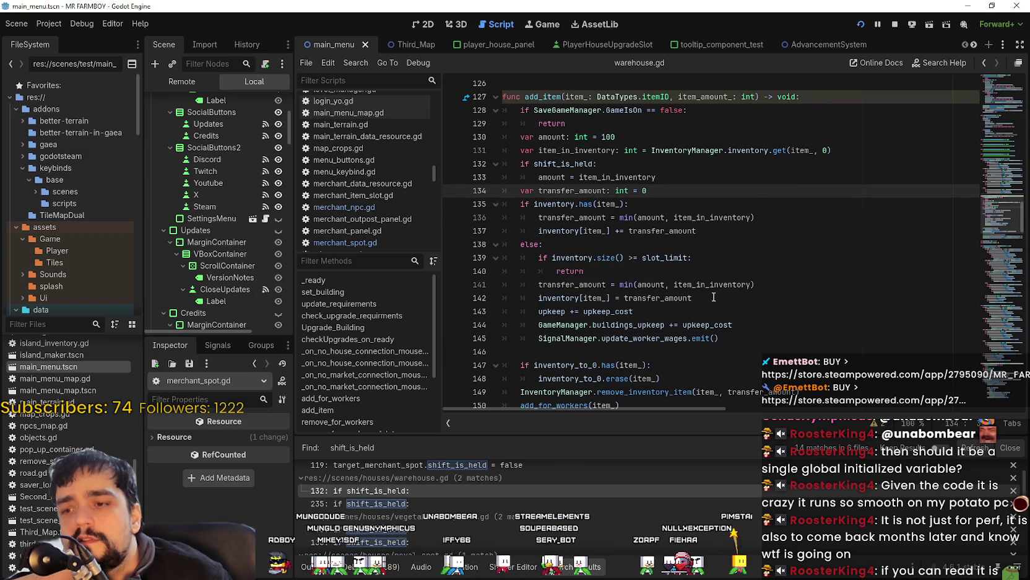
scroll(714, 298, "down", 4)
scroll(712, 297, "up", 4)
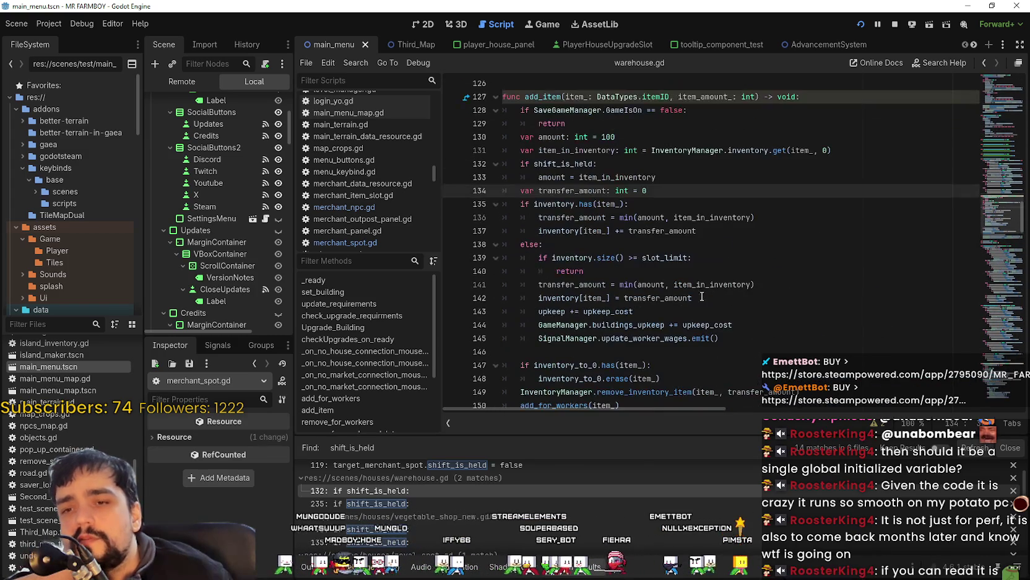
left_click(639, 249)
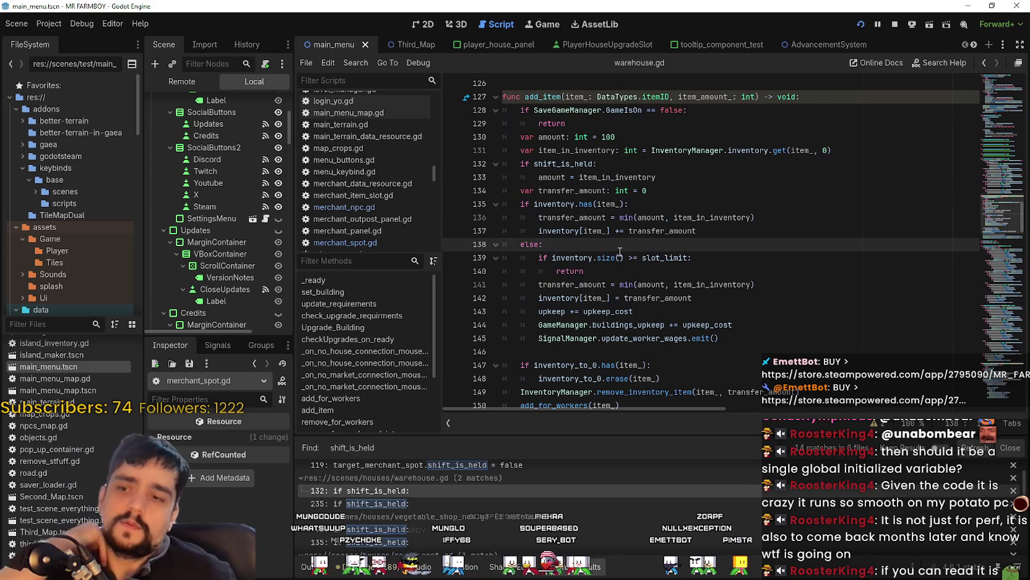
Inspect the add_item signature, its default amount of 100, and upkeep_cost on line 143
scroll(607, 239, "up", 3)
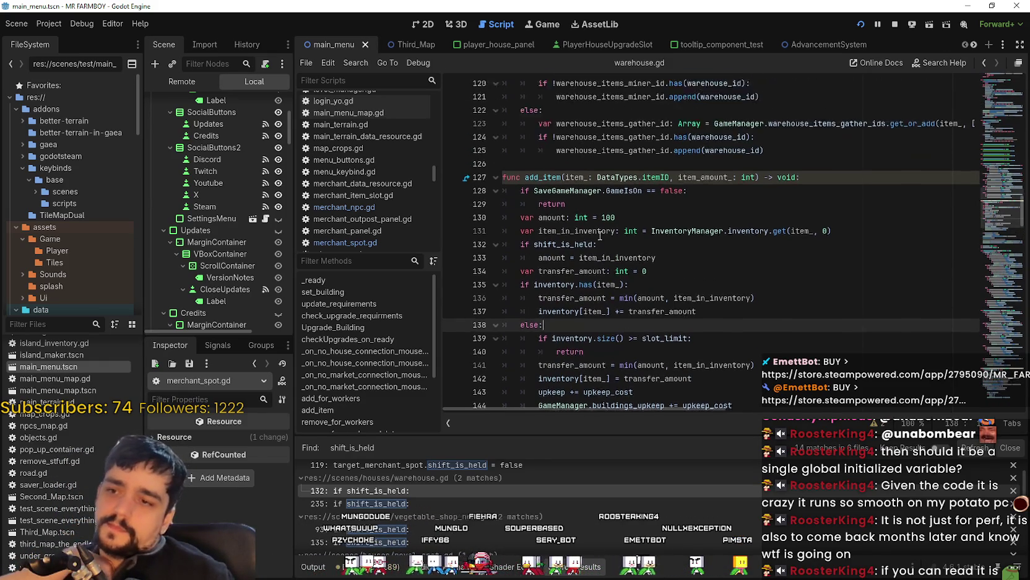
double_click(544, 217)
scroll(544, 248, "up", 4)
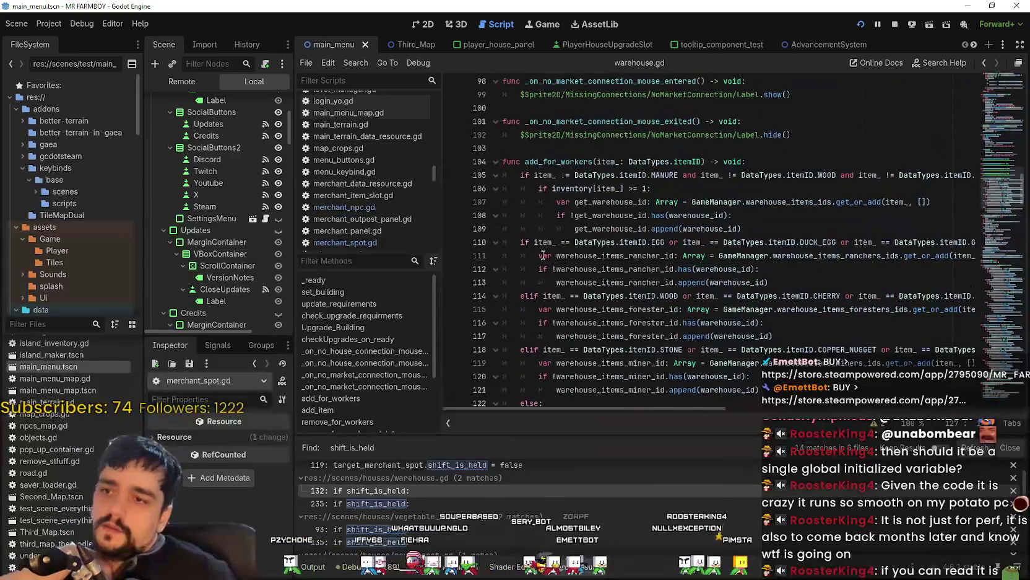
scroll(545, 248, "down", 8)
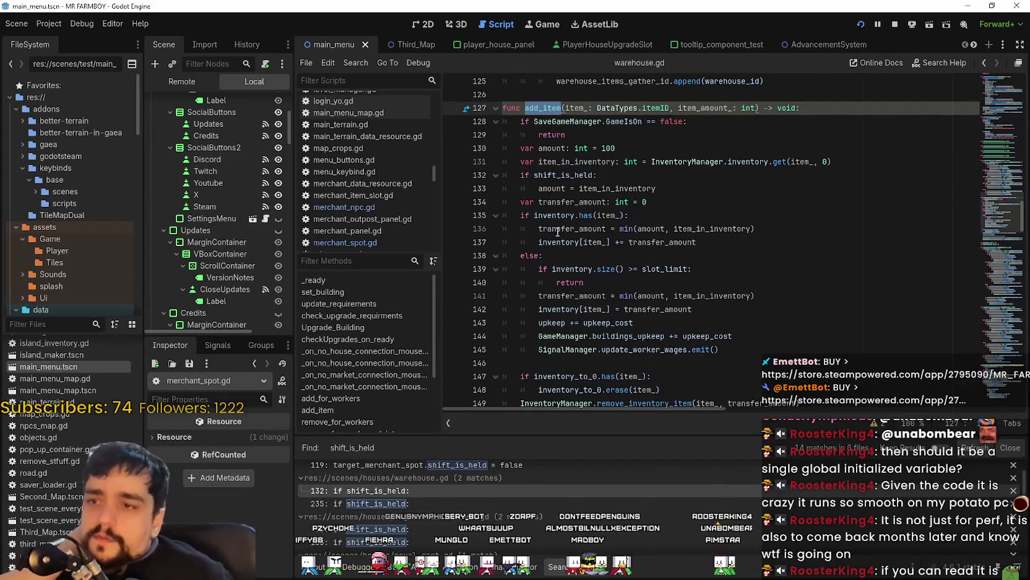
left_click_drag(539, 148, 620, 149)
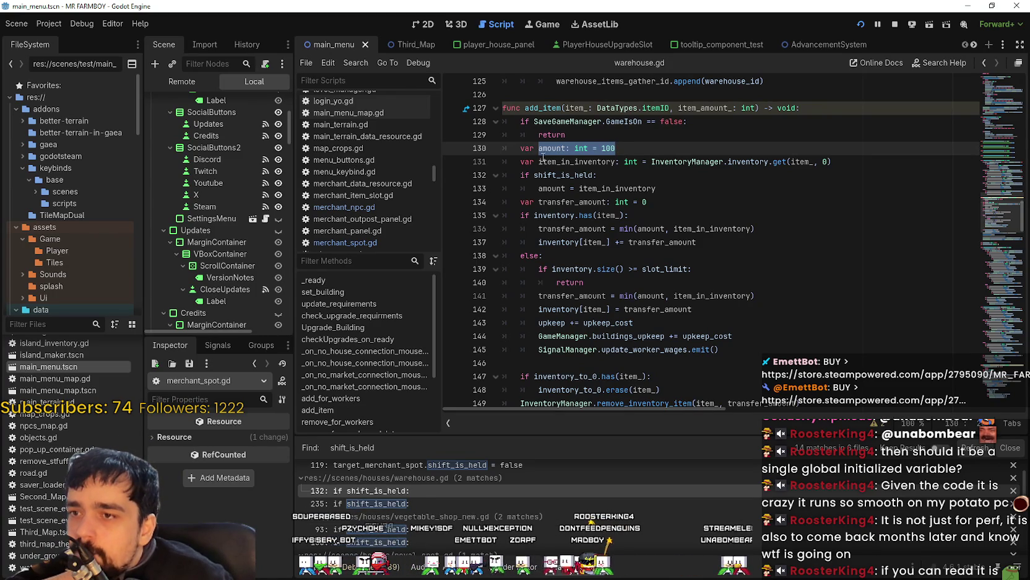
double_click(634, 189)
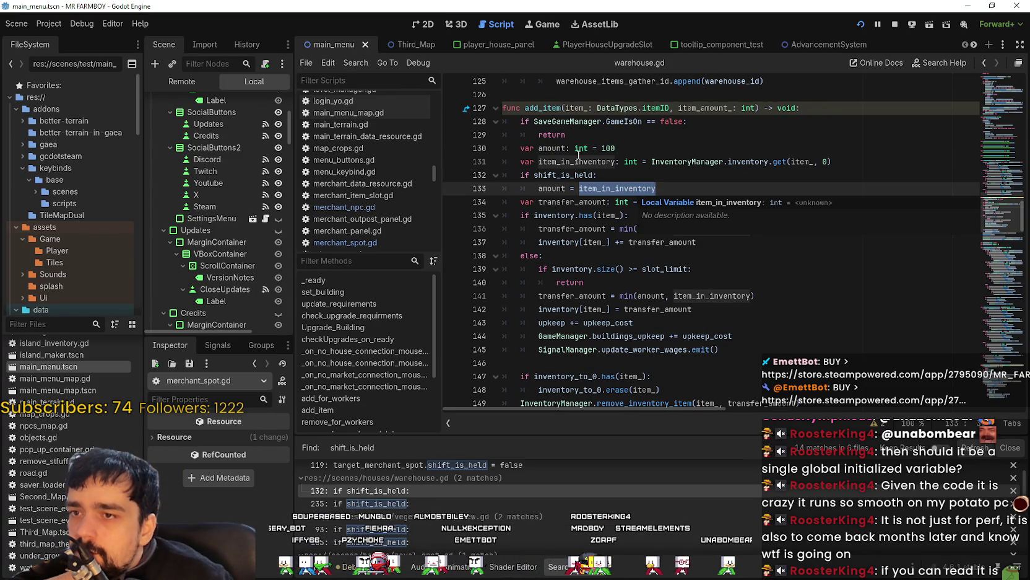
scroll(591, 258, "down", 7)
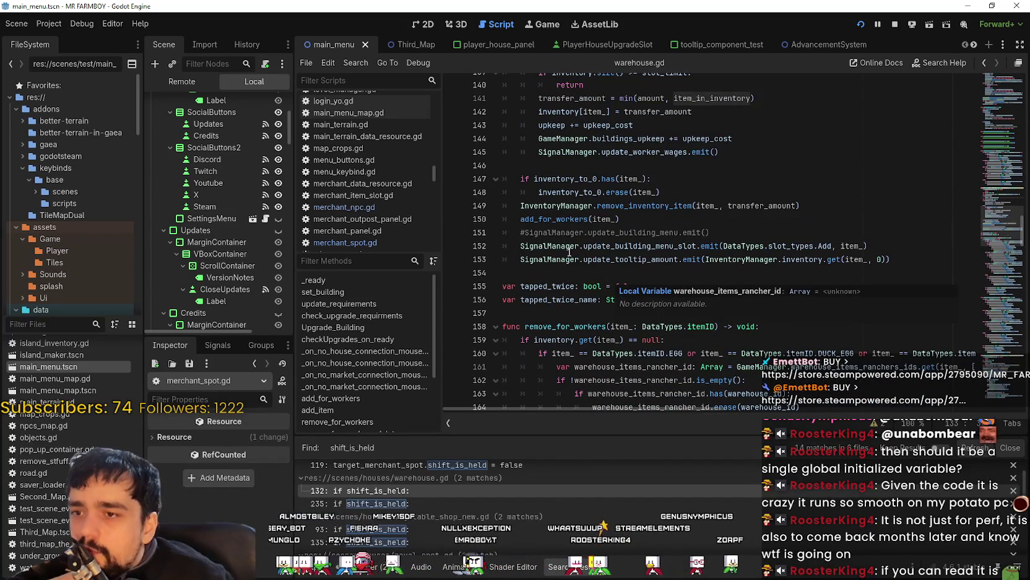
scroll(733, 303, "up", 3)
scroll(733, 303, "up", 4)
left_click(644, 312)
left_click(643, 299)
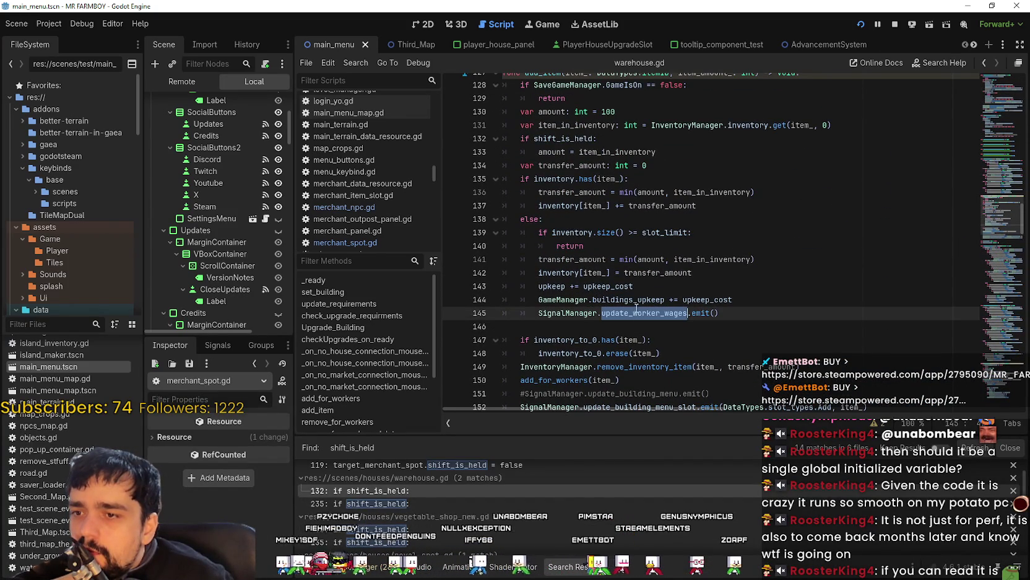
double_click(608, 286)
Return to add_item and insert a blank line right below its shift branch
left_click(565, 143)
scroll(565, 143, "up", 2)
double_click(554, 151)
scroll(665, 296, "down", 2)
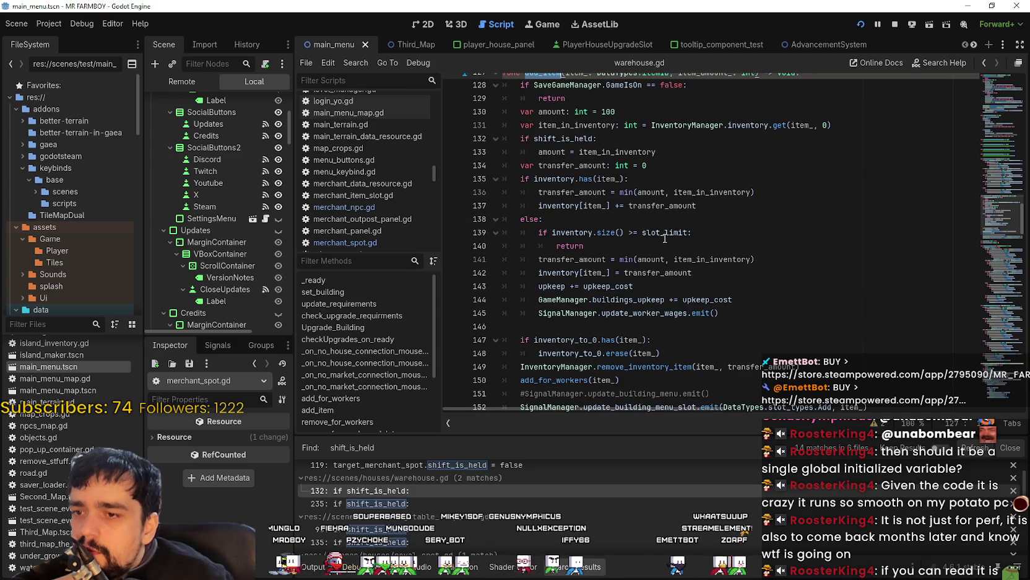
scroll(665, 238, "down", 2)
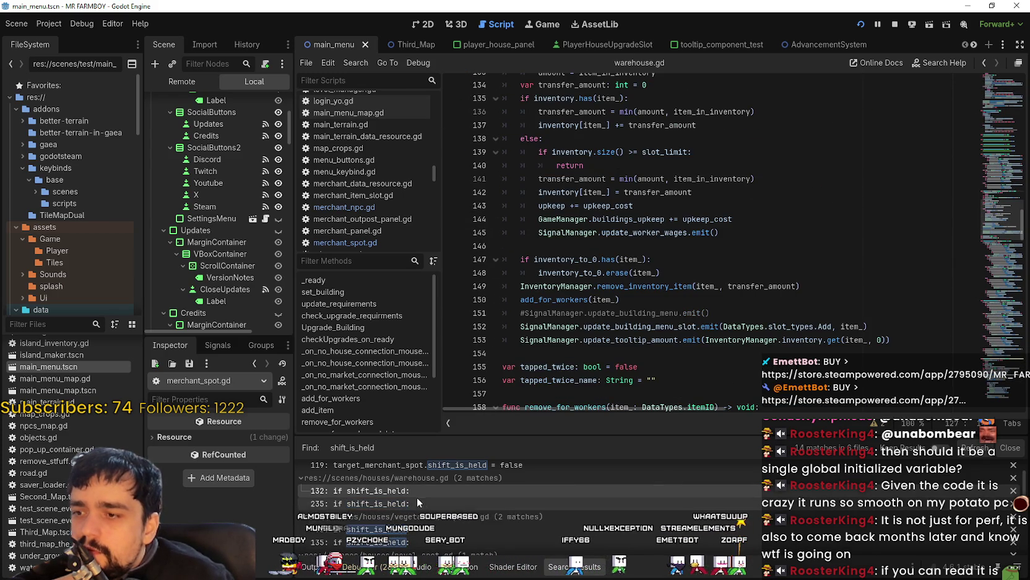
scroll(494, 327, "up", 3)
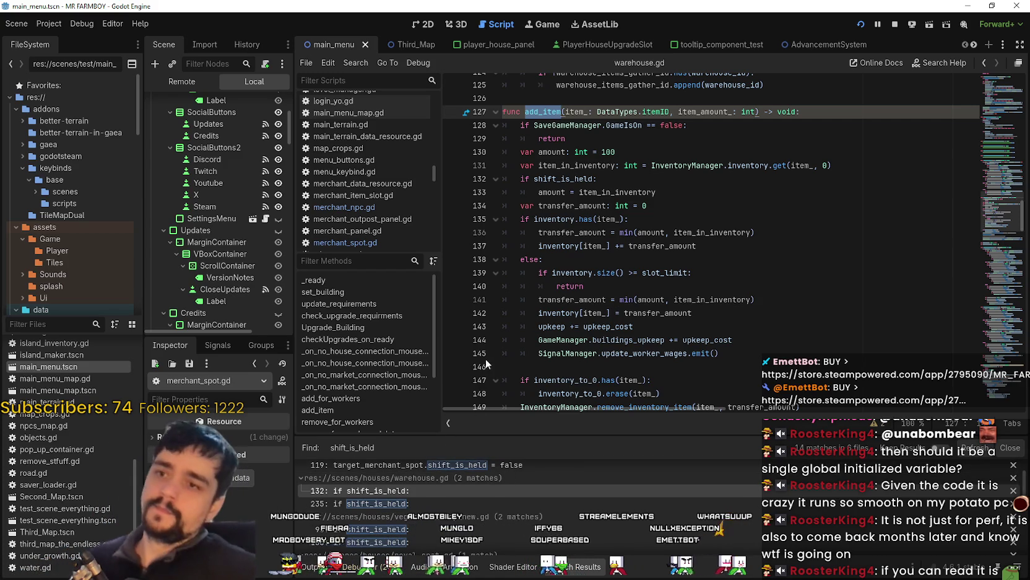
left_click(723, 165)
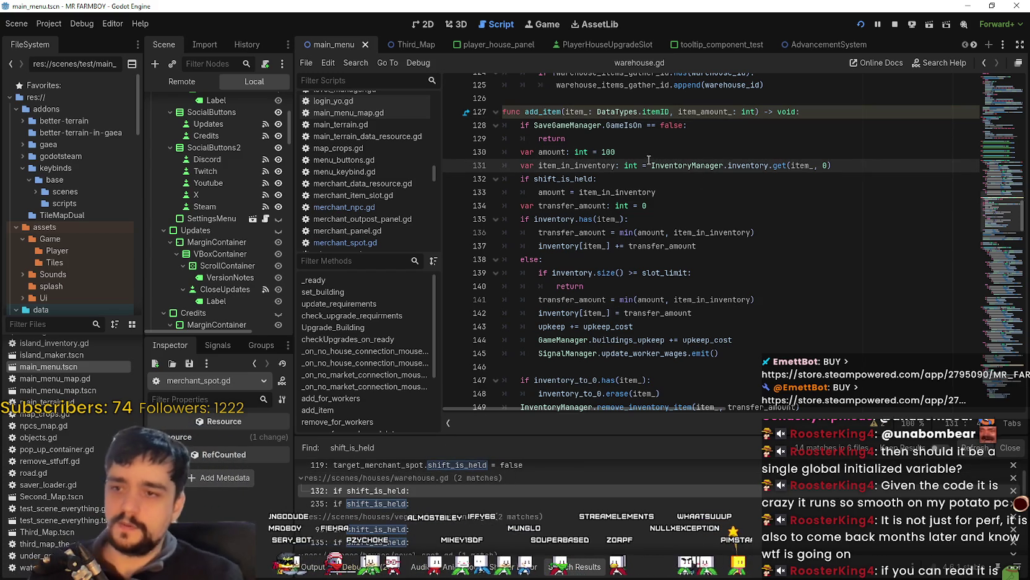
left_click(654, 192)
left_click(656, 205)
left_click(521, 205)
key("Return")
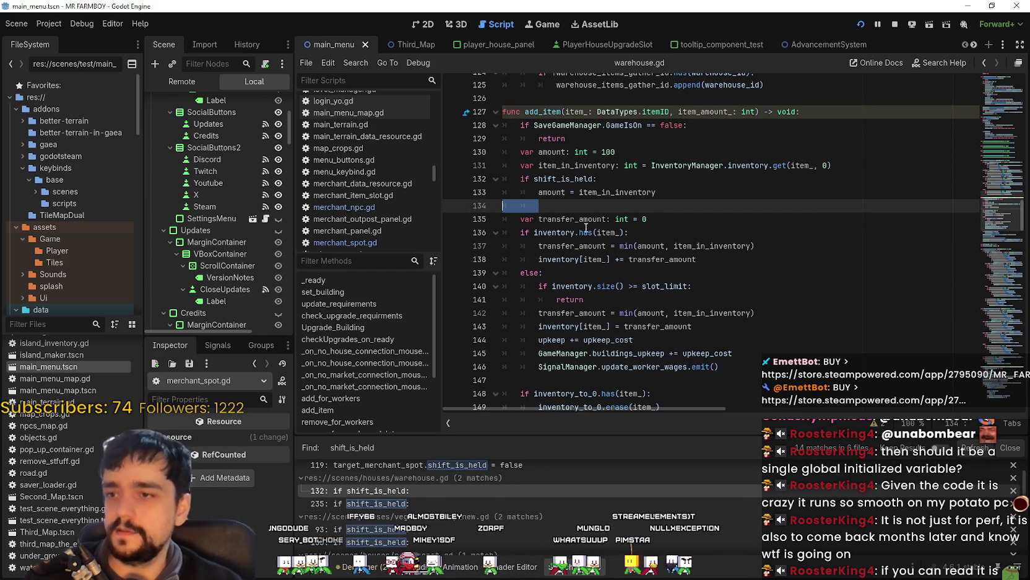
Paste the alt_is_held and ctrl_is_held branches below the shift branch and delete the alt COPPER check
type("if alt_is_held == true: \t\tamount = 25 \t\tif item_ == DataTypes.itemID.COPPER: \t\t\tamount = 25 * 100 \tif ctrl_is_held == true: \t\tamount = 5 \t\tif item_ == DataTypes.itemID.COPPER: \t\t\tamount = 5 * 100")
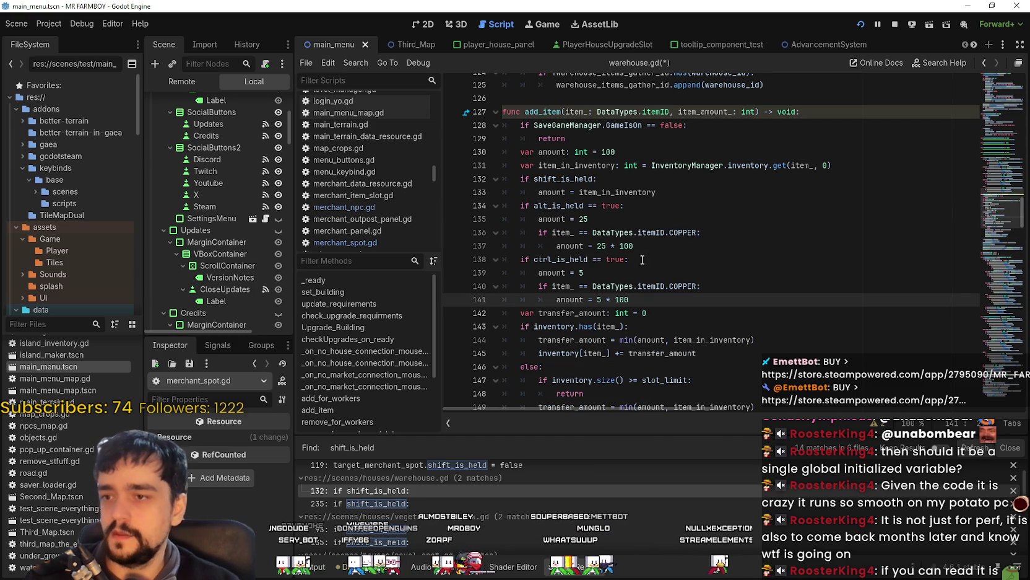
key("Return")
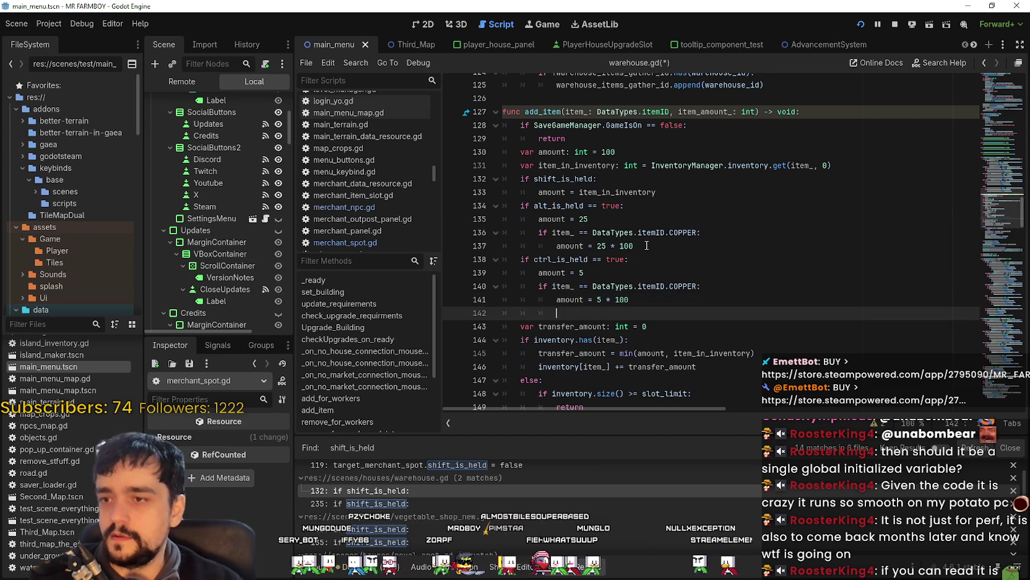
key("BackSpace")
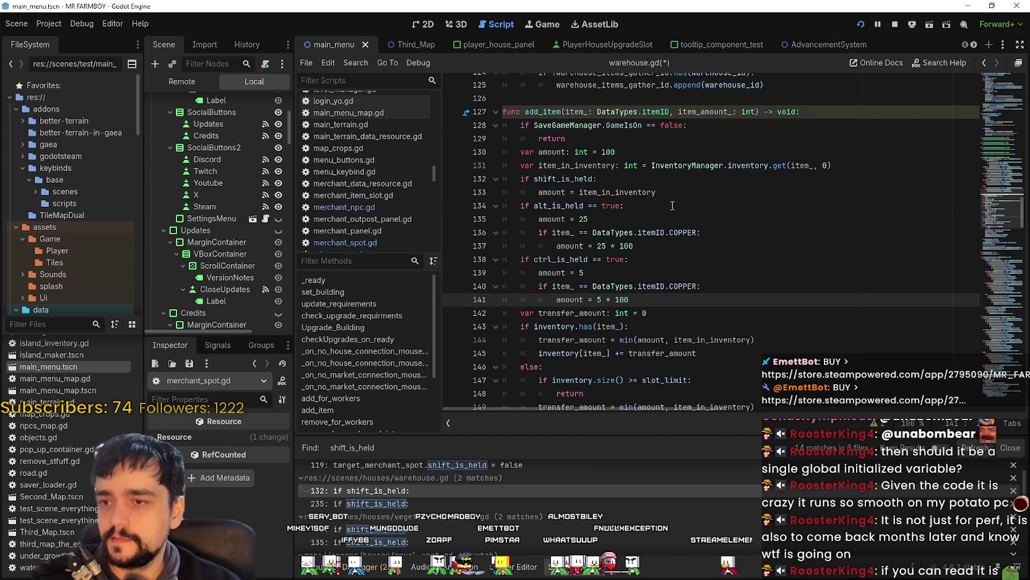
mouse_move(666, 244)
left_mouse_down()
mouse_move(526, 186)
mouse_move(497, 240)
left_mouse_up()
key("BackSpace")
key("BackSpace")
left_click(650, 275)
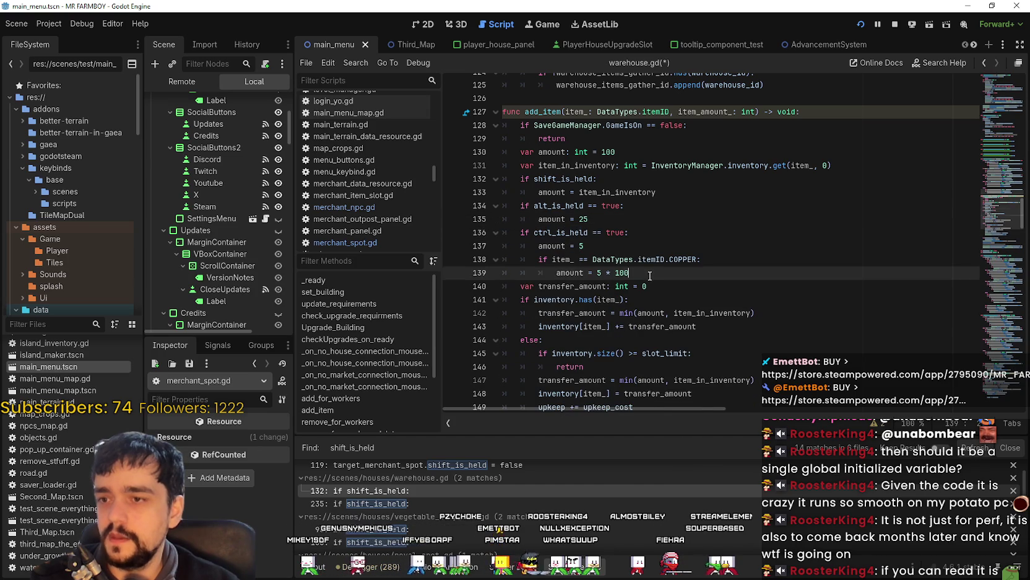
key("Delete")
key("Delete")
key("Delete")
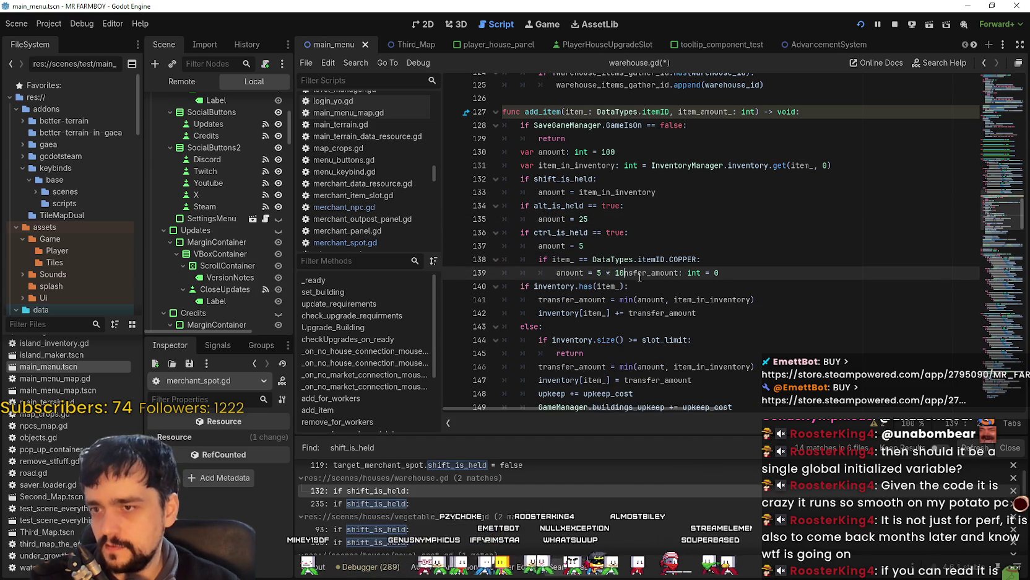
key("ctrl+z")
key("ctrl+z")
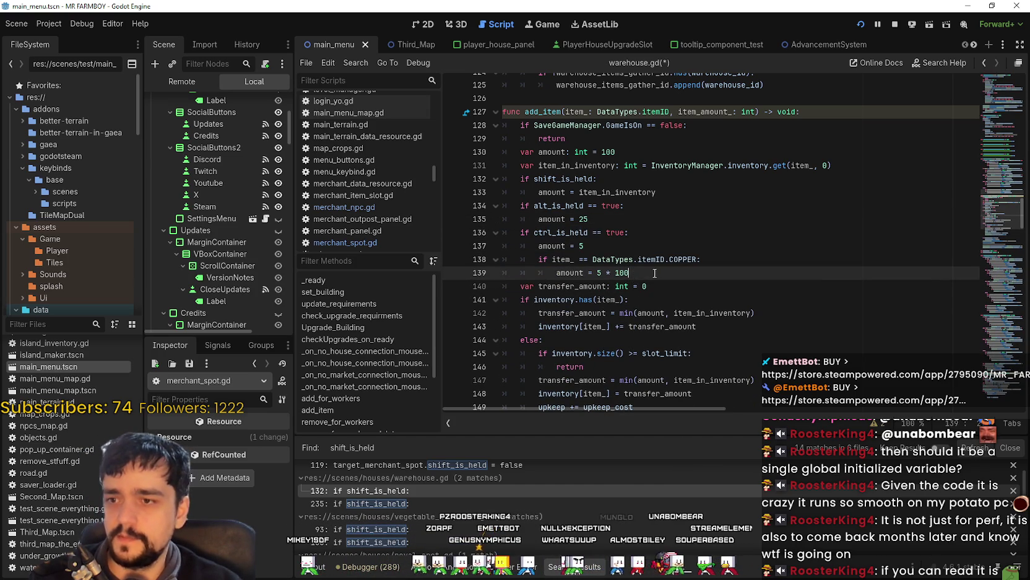
Delete the ctrl branch's COPPER check and leftover empty line, then save warehouse.gd
key("shift+Up")
key("shift+Home")
key("shift+Home")
key("BackSpace")
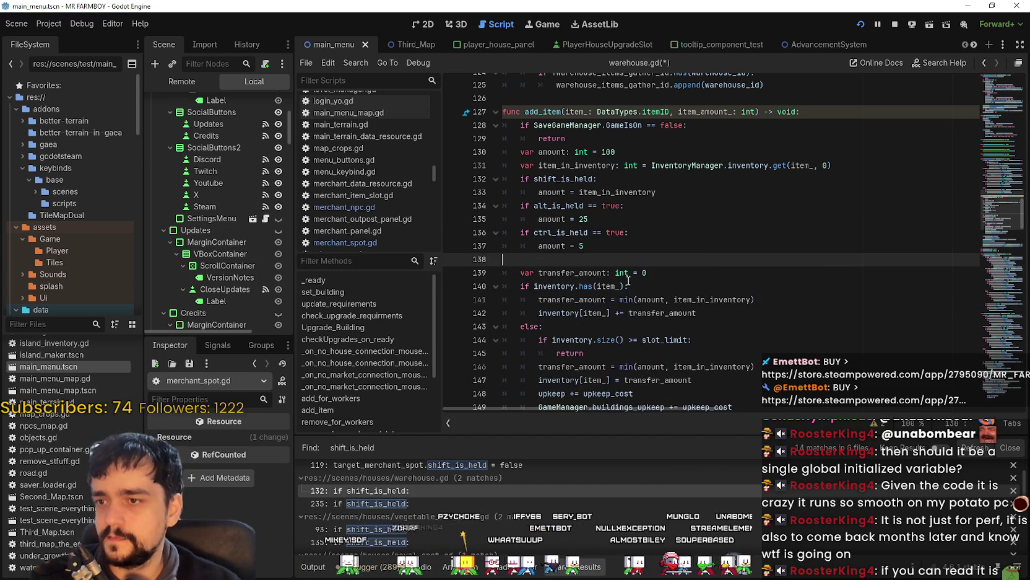
key("BackSpace")
key("shift+Up")
key("shift+Up")
key("shift+Up")
key("shift+Home")
key("shift+Home")
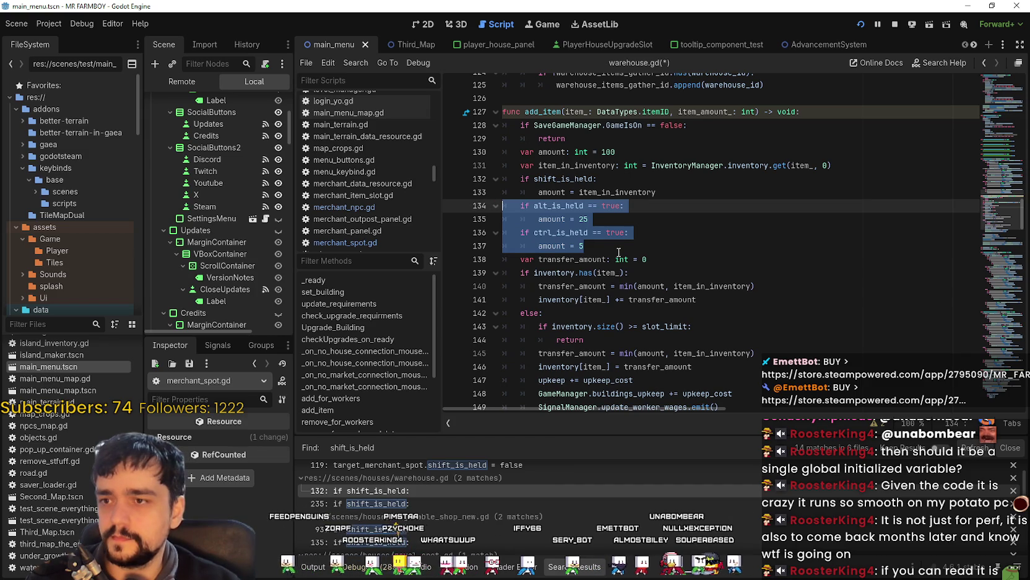
left_click(607, 245)
key("ctrl+s")
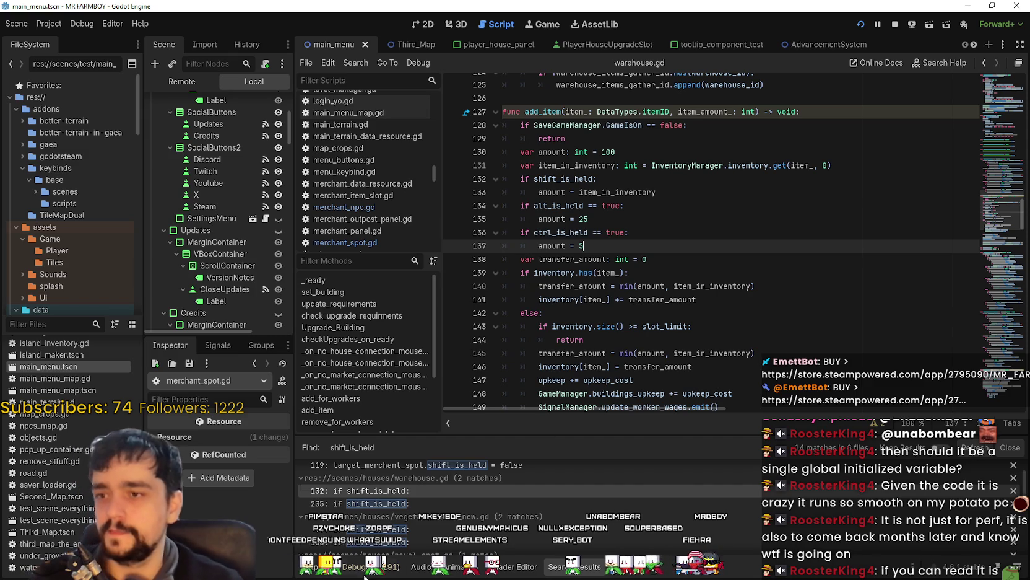
scroll(437, 526, "down", 1)
Try adding an 'amount = 5' line below remove_item's shift branch, then undo it
left_click(433, 492)
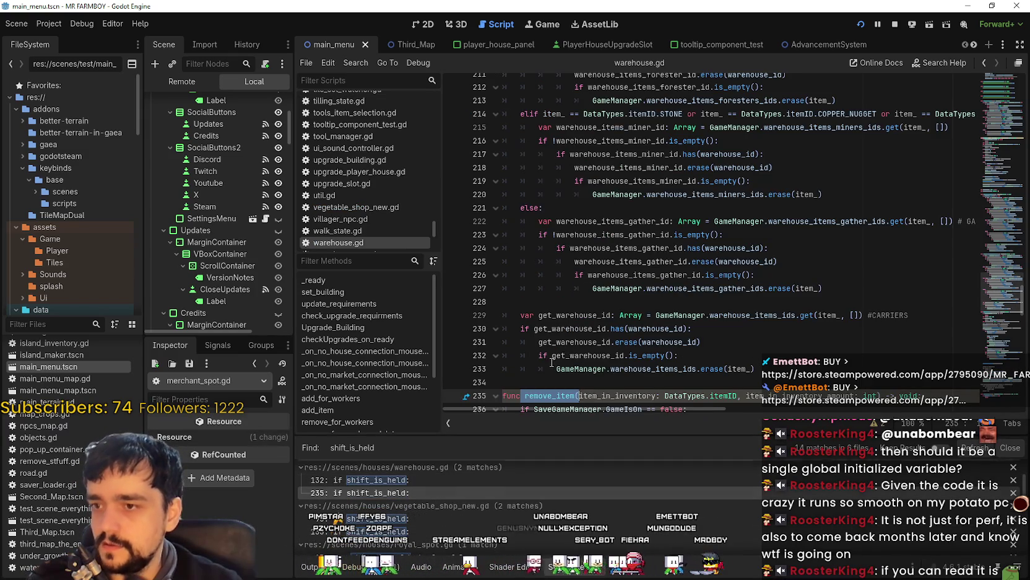
scroll(611, 323, "down", 2)
left_click(559, 221)
key("End")
key("Return")
type("amount = 5")
key("Return")
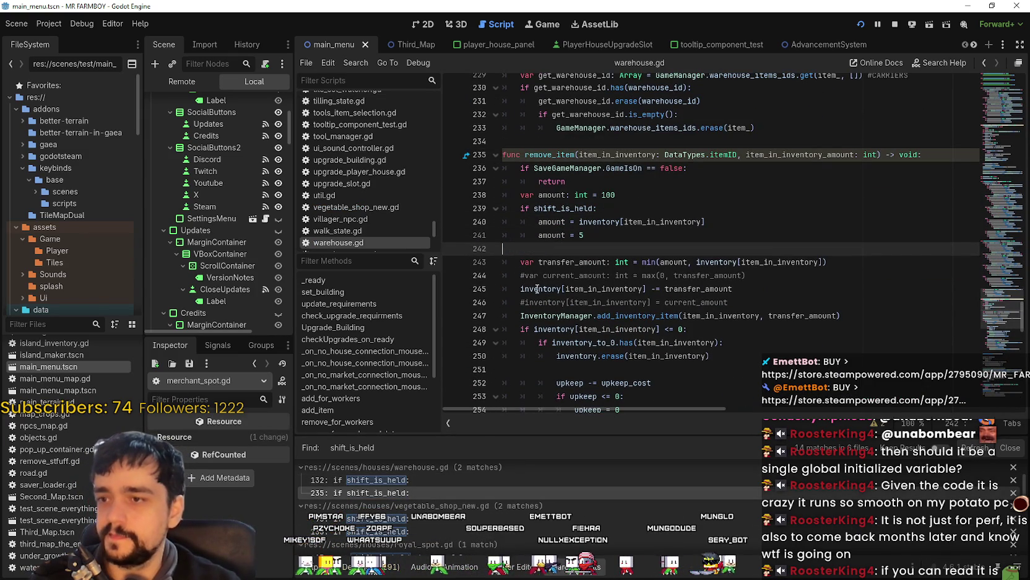
key("ctrl+z")
key("ctrl+z")
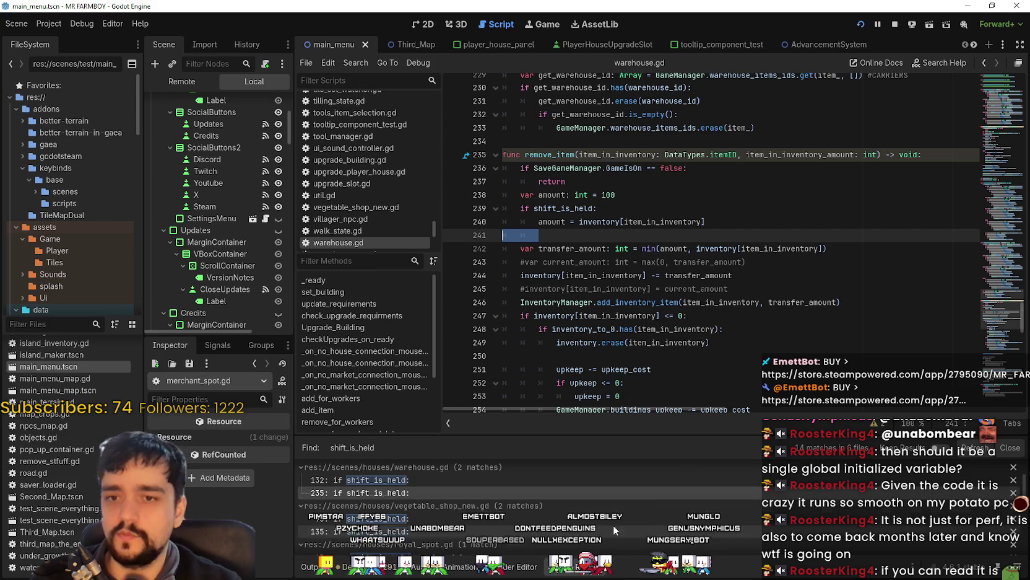
key("ctrl+f")
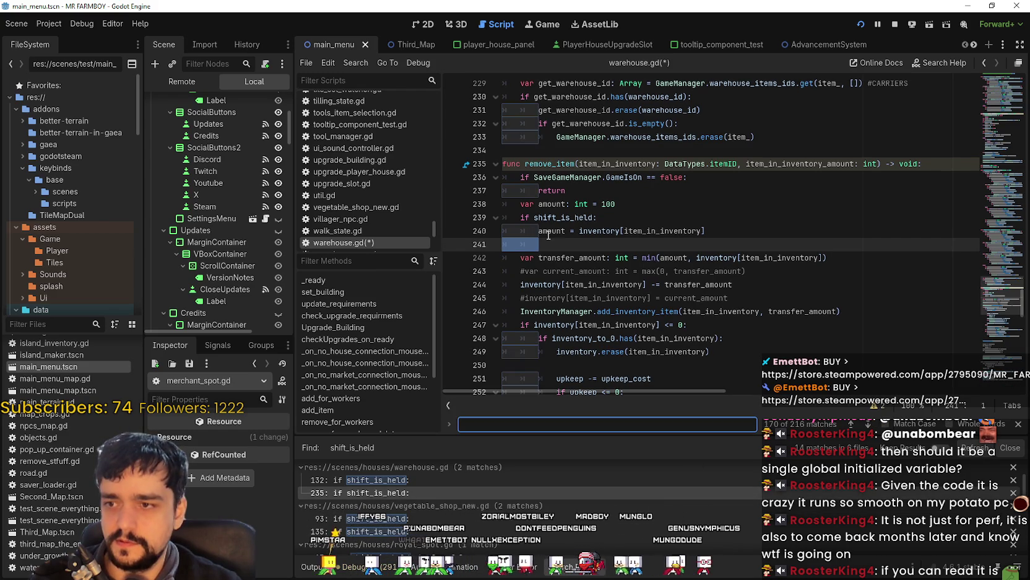
left_click(1018, 424)
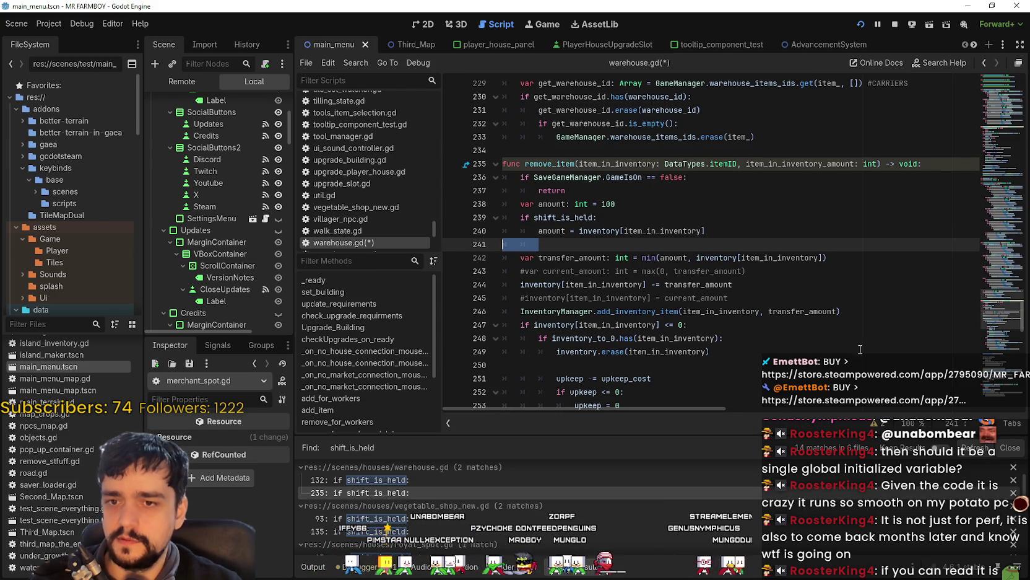
Copy the alt_is_held and ctrl_is_held amount branches from add_item
left_click(372, 480)
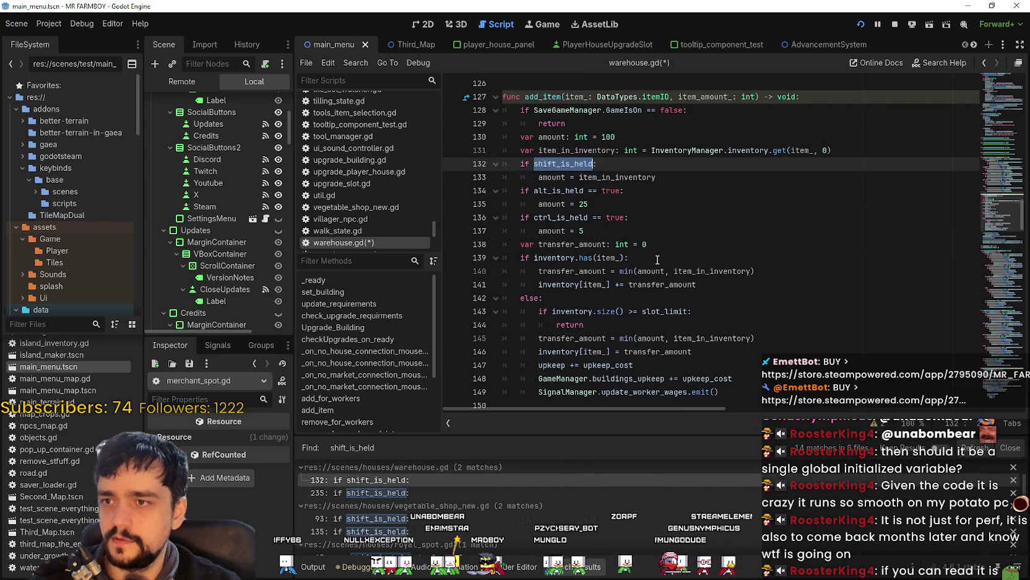
left_click(650, 232)
left_click_drag(650, 233, 505, 190)
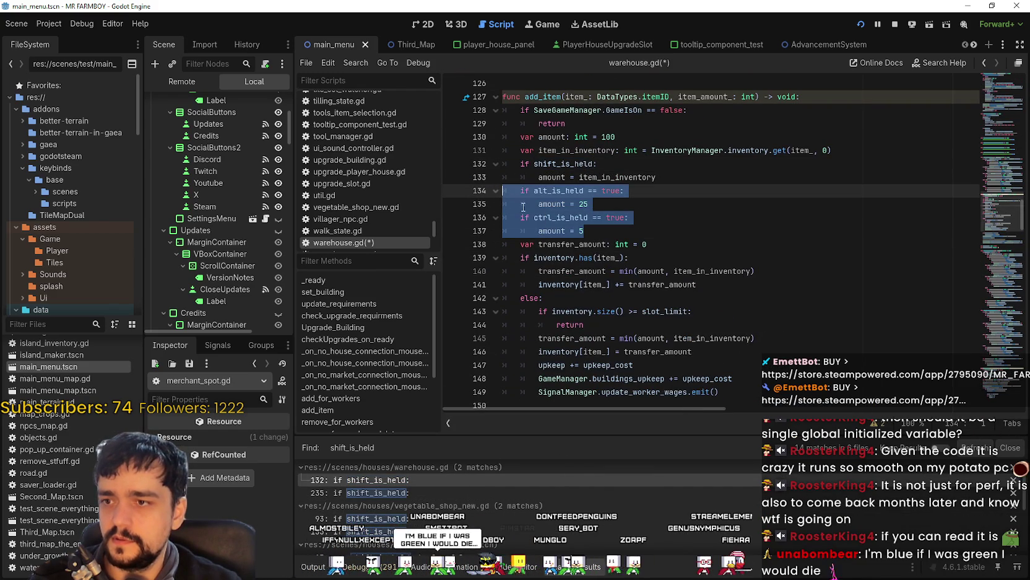
right_click(524, 209)
right_click(573, 218)
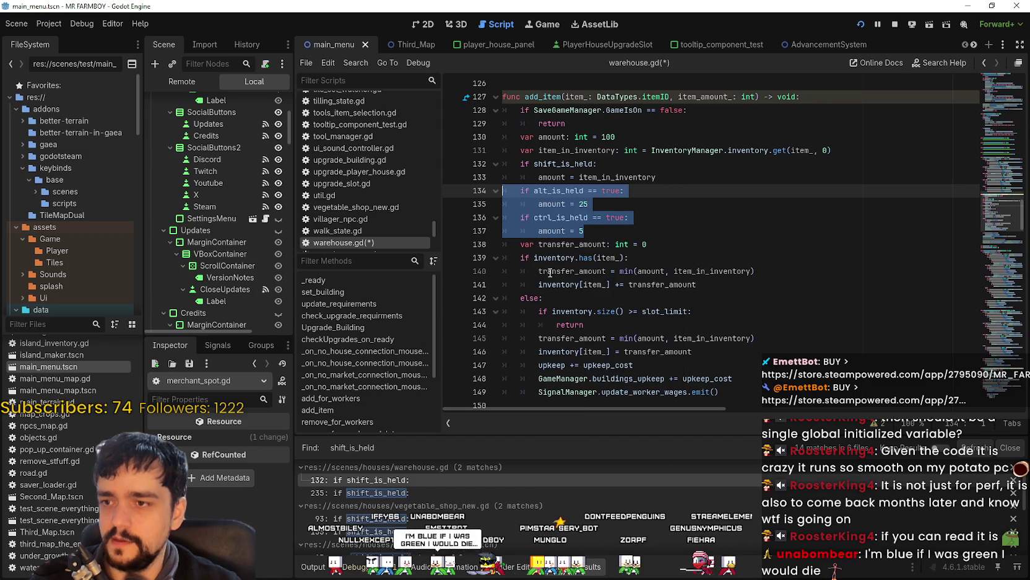
right_click(573, 218)
left_click(594, 285)
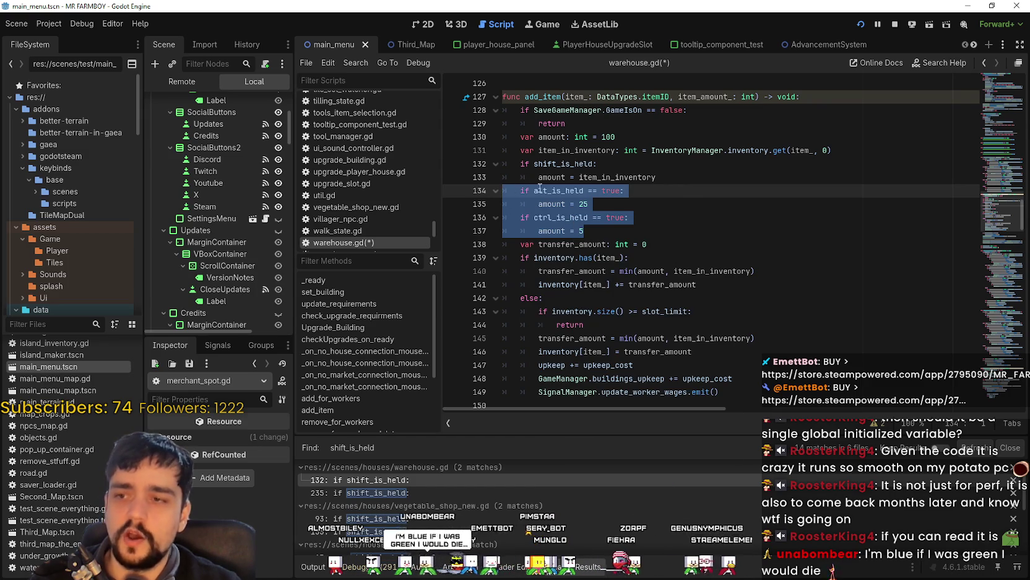
left_click(602, 218)
mouse_move(603, 231)
left_mouse_down()
mouse_move(505, 205)
mouse_move(505, 190)
left_mouse_up()
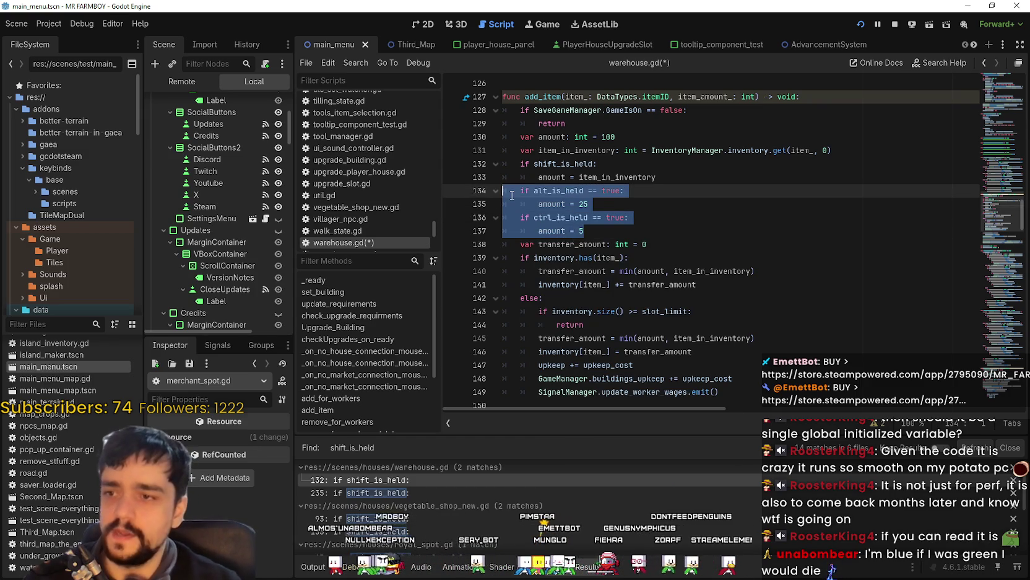
right_click(575, 239)
left_click(608, 306)
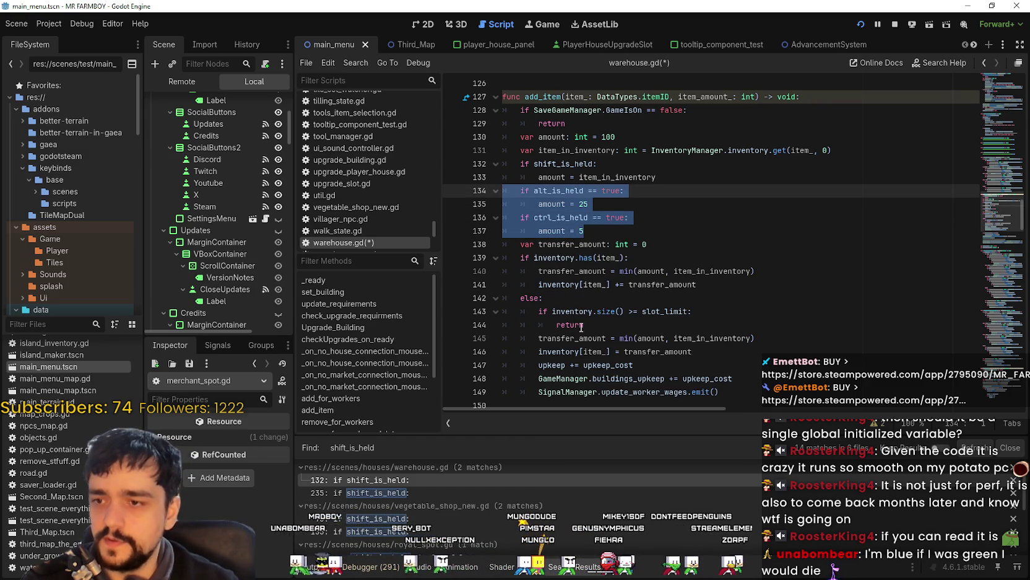
Paste the alt and ctrl amount branches below remove_item's shift branch
left_click(419, 493)
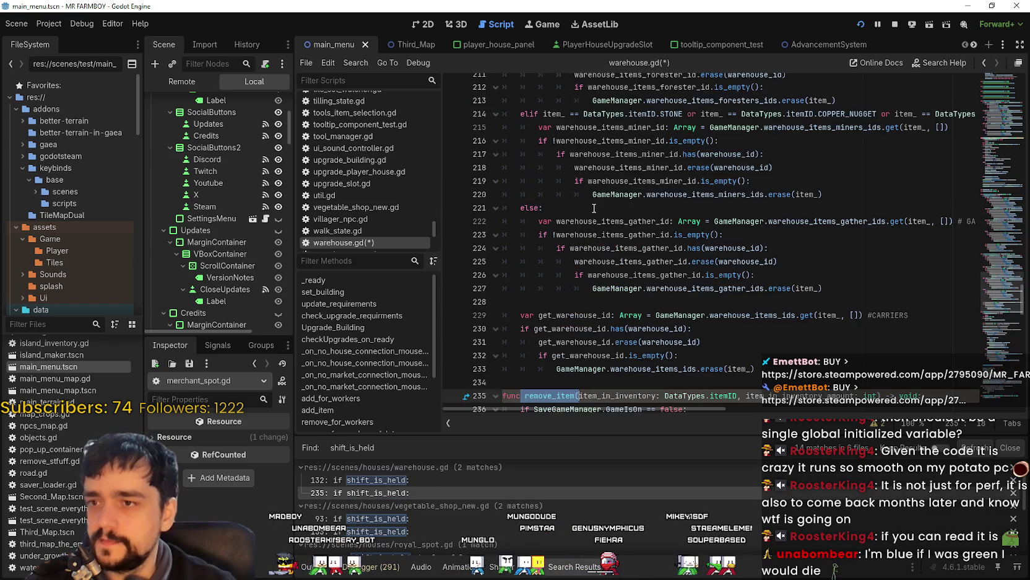
left_click(620, 275)
key("Down")
left_click(721, 314)
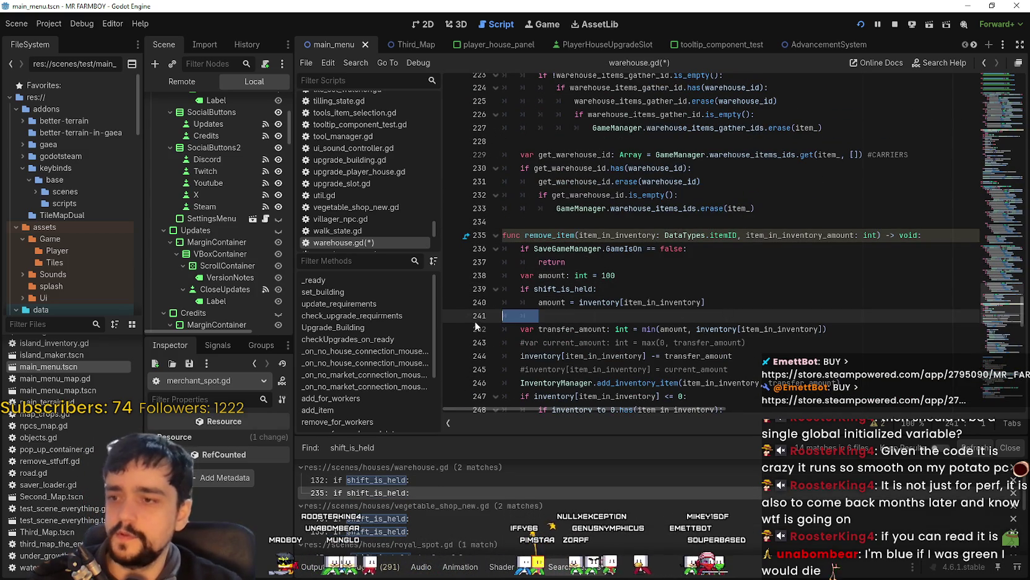
key("ctrl+v")
scroll(669, 299, "down", 2)
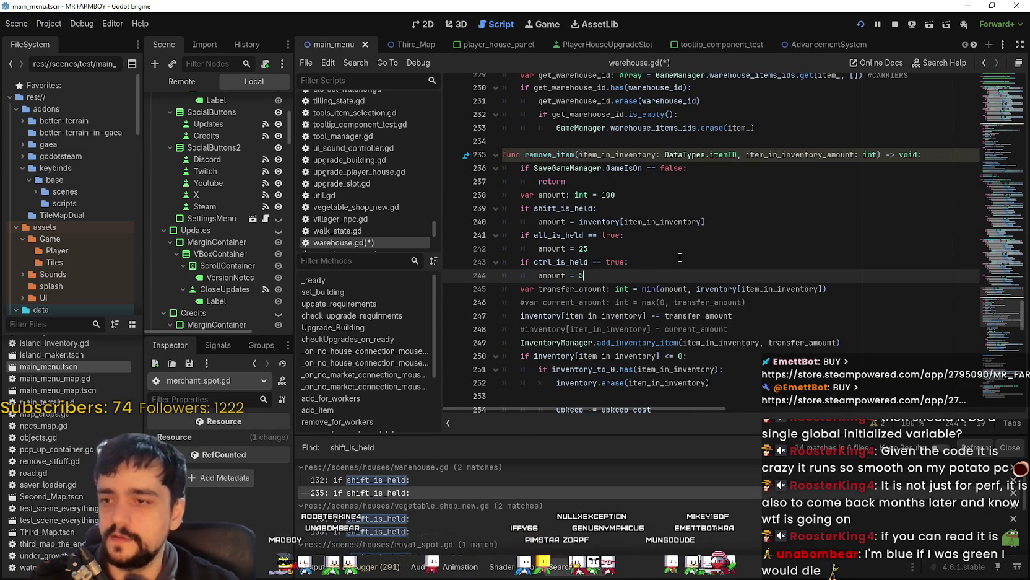
left_click(680, 258)
key("Up")
key("Up")
key("Down")
key("Down")
key("Down")
key("Up")
key("Up")
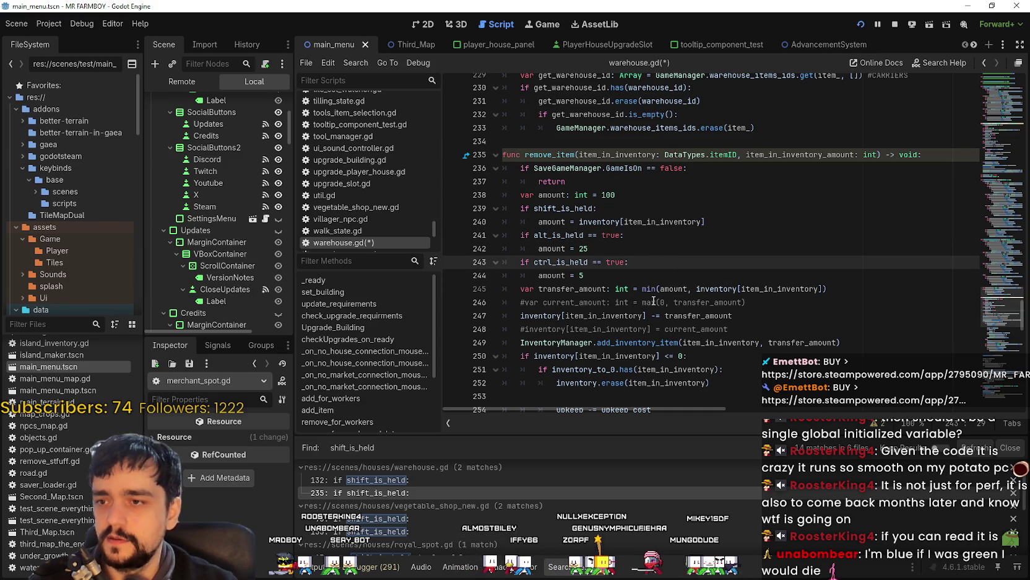
left_click(613, 236)
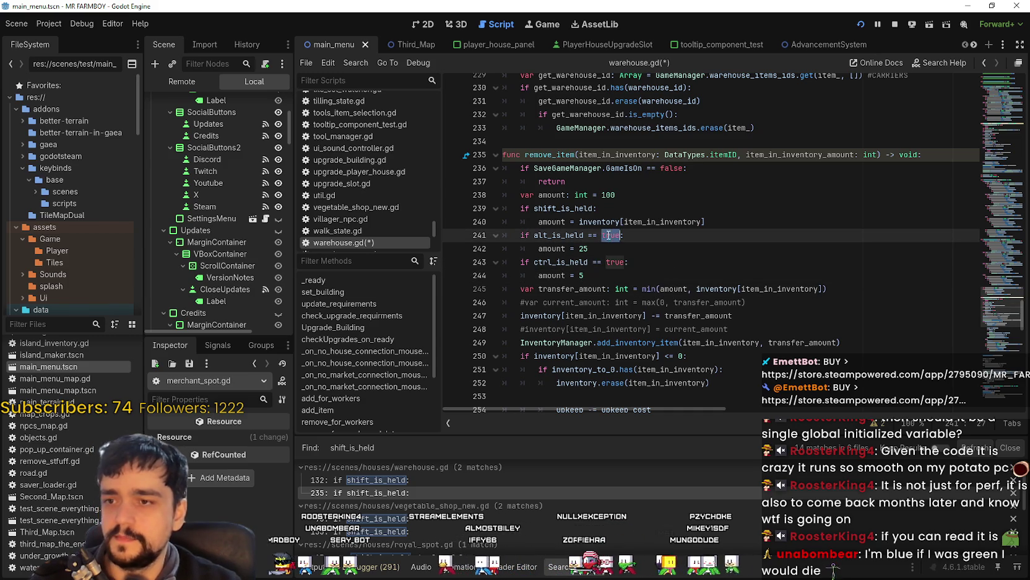
Remove the '== true' comparisons from the alt and ctrl checks and save warehouse.gd
left_click(401, 480)
scroll(619, 186, "up", 1)
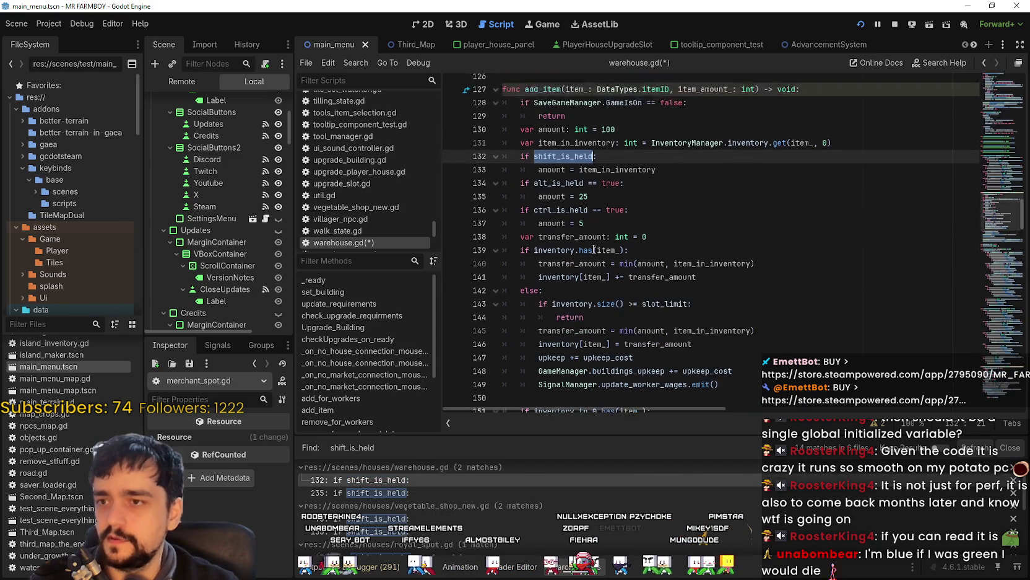
mouse_move(621, 143)
left_mouse_down()
mouse_move(589, 143)
mouse_move(539, 170)
mouse_move(589, 169)
mouse_move(508, 169)
mouse_move(494, 135)
mouse_move(489, 166)
mouse_move(487, 146)
left_mouse_up()
key("BackSpace")
key("BackSpace")
key("BackSpace")
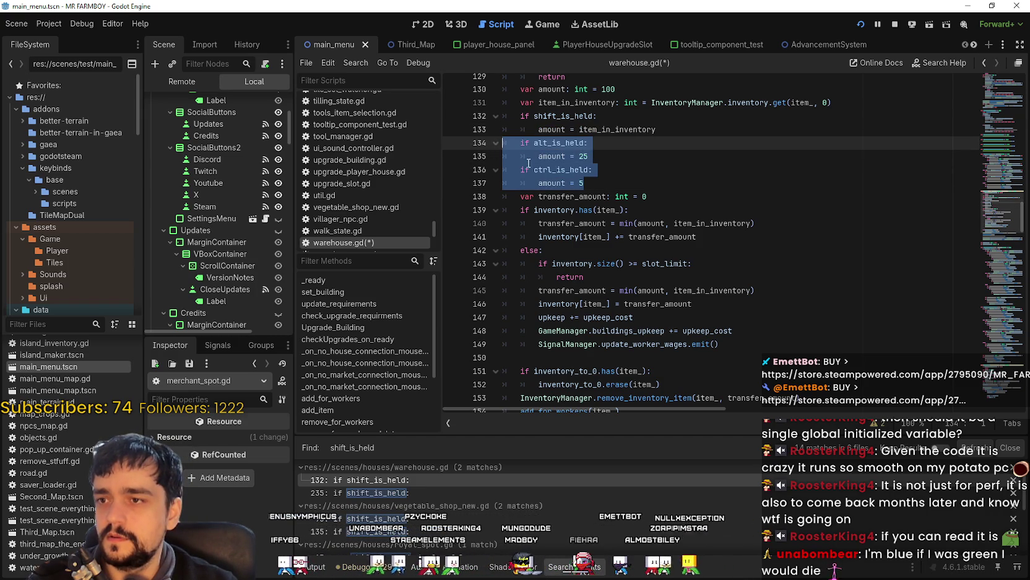
right_click(528, 158)
left_click(553, 233)
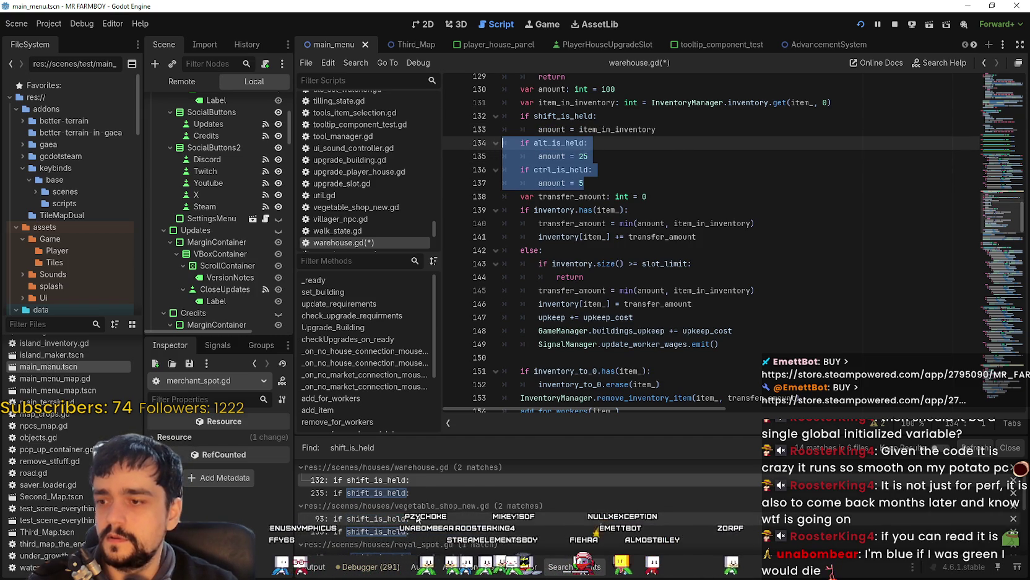
right_click(563, 168)
left_click(585, 236)
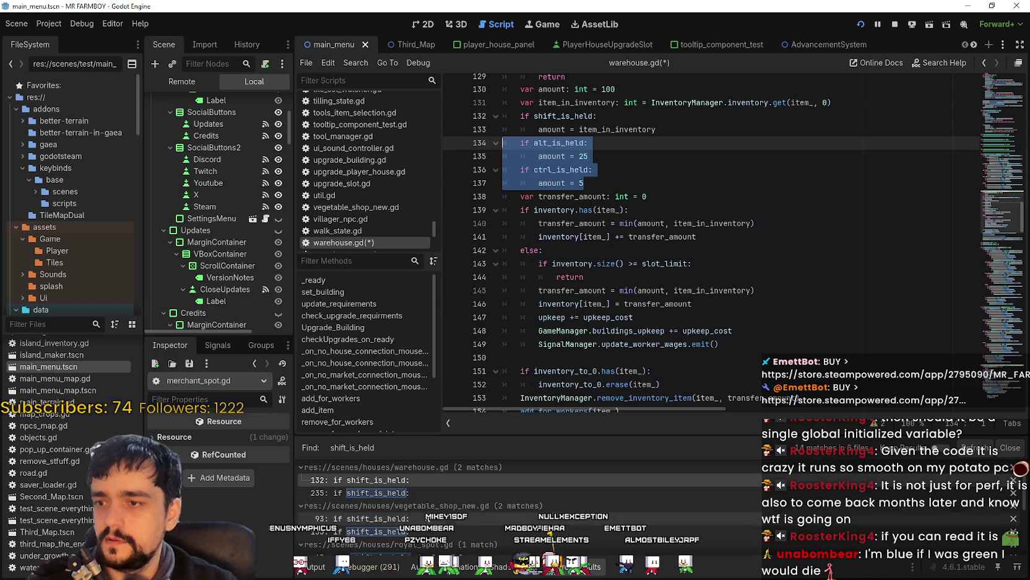
left_click(371, 493)
scroll(598, 337, "down", 4)
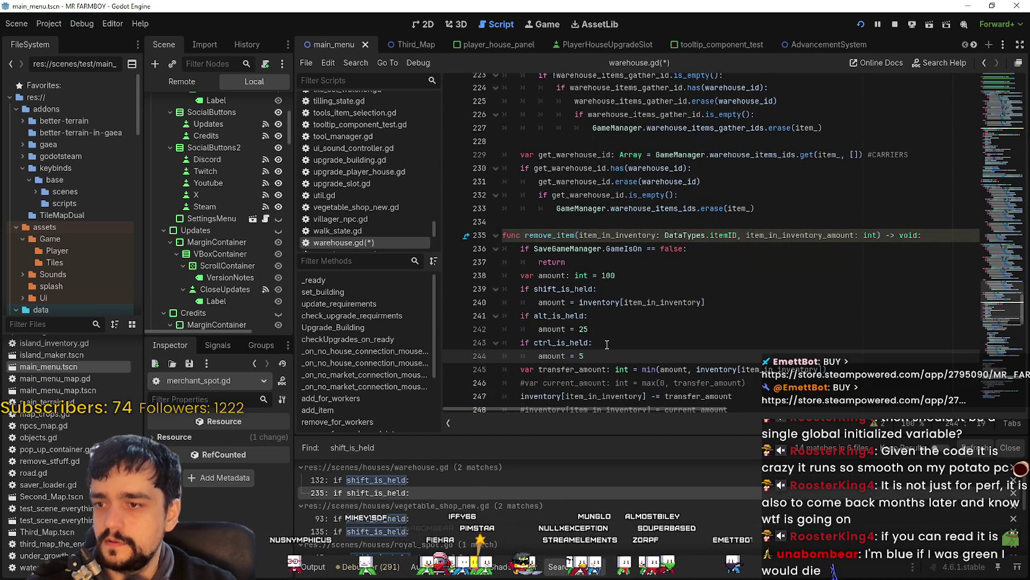
key("ctrl+s")
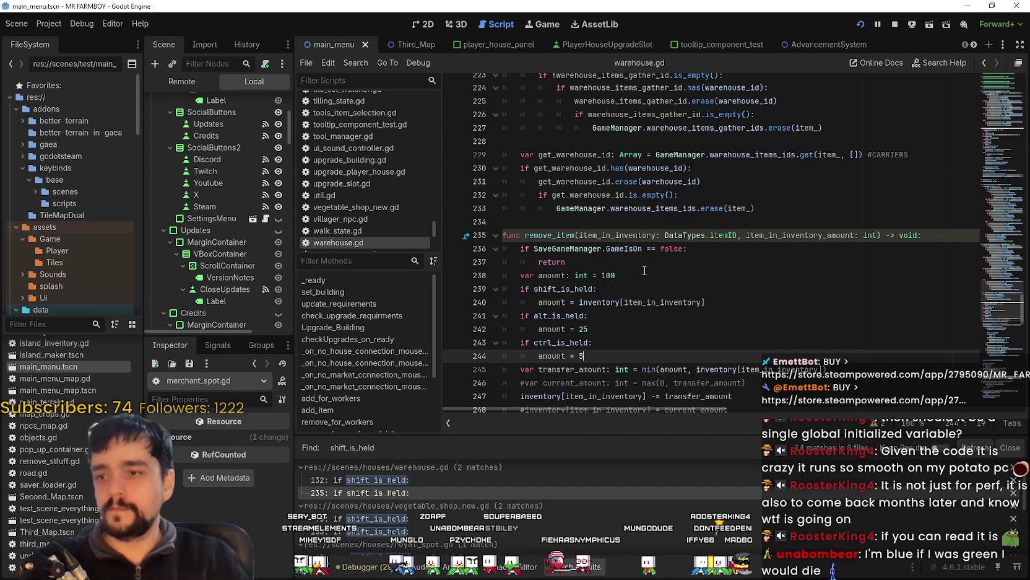
scroll(697, 267, "down", 1)
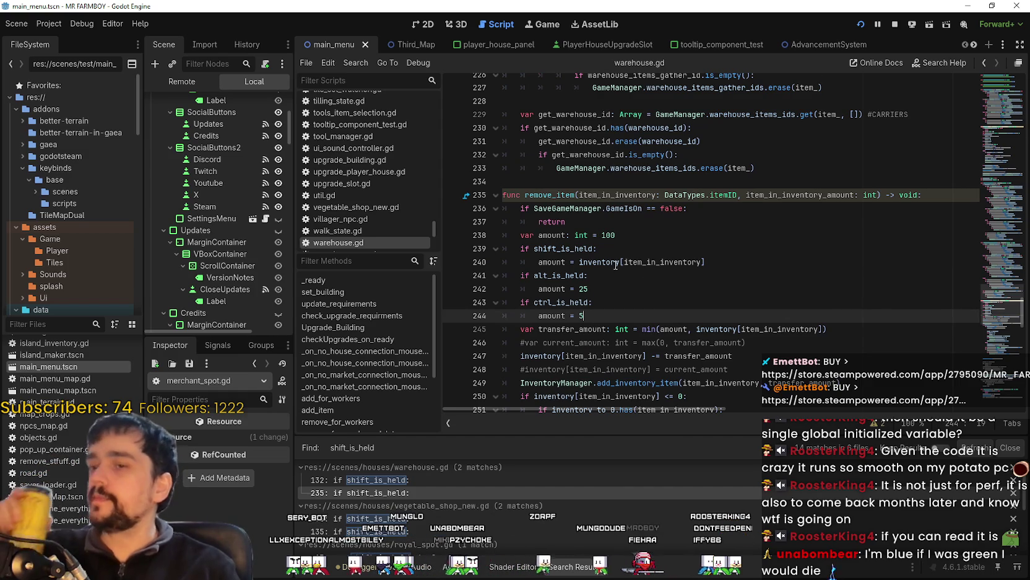
scroll(617, 266, "down", 2)
scroll(527, 489, "down", 1)
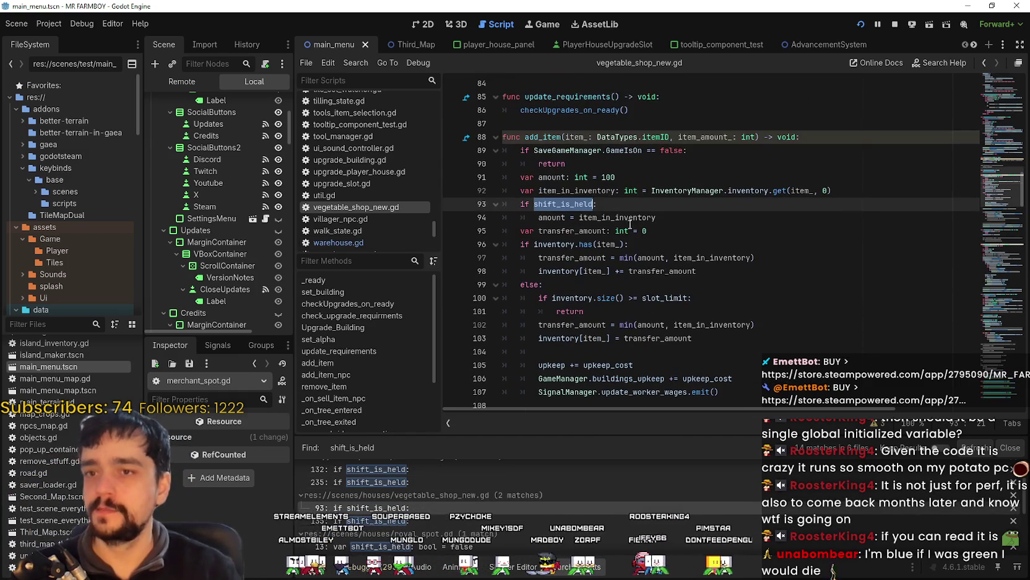
Undo a misindented paste, then paste the alt (25) and ctrl (5) branches below the shift branch and save
left_click(662, 219)
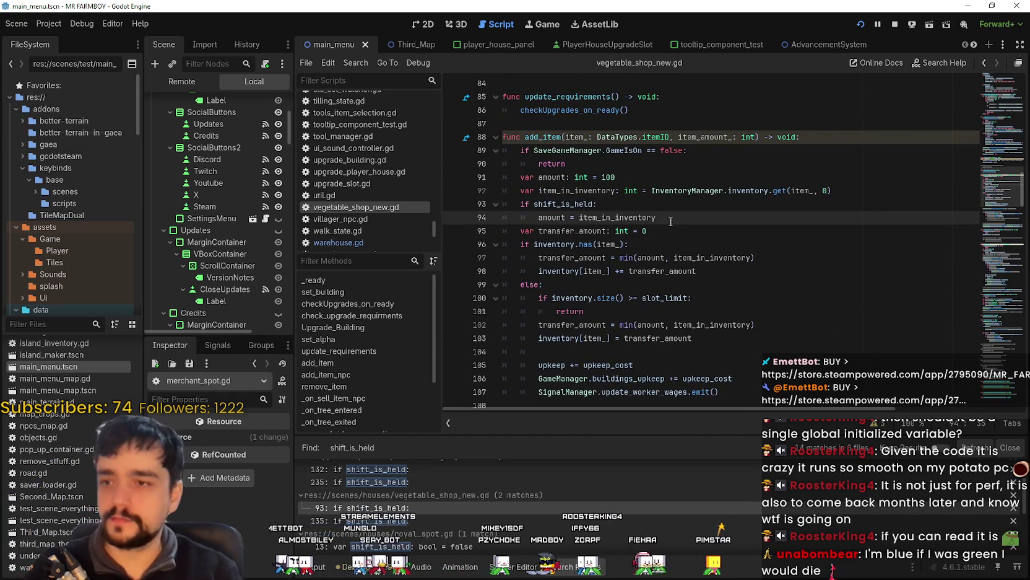
key("Return")
key("ctrl+z")
key("ctrl+z")
key("ctrl+z")
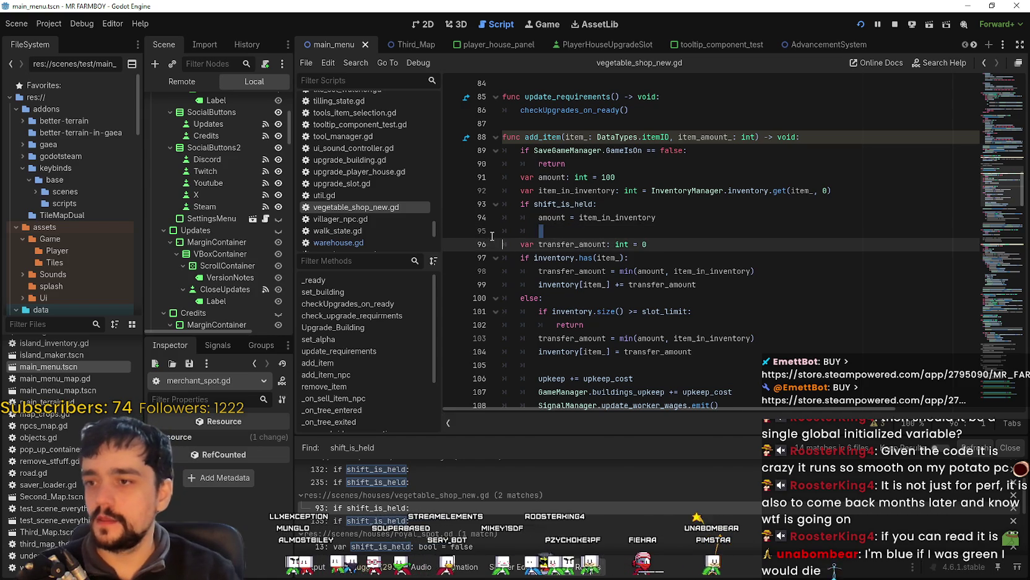
left_click(548, 231)
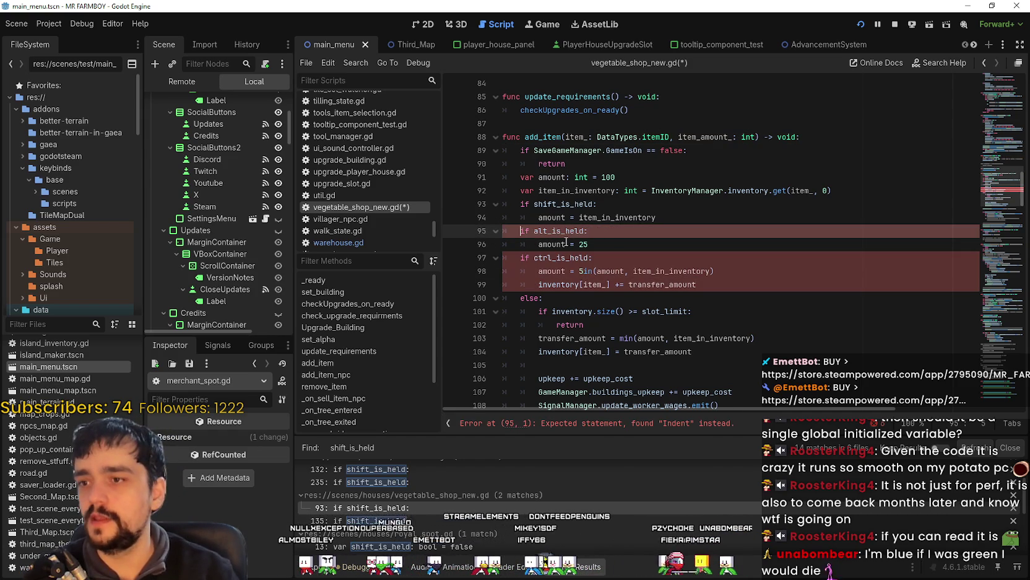
left_click(679, 263)
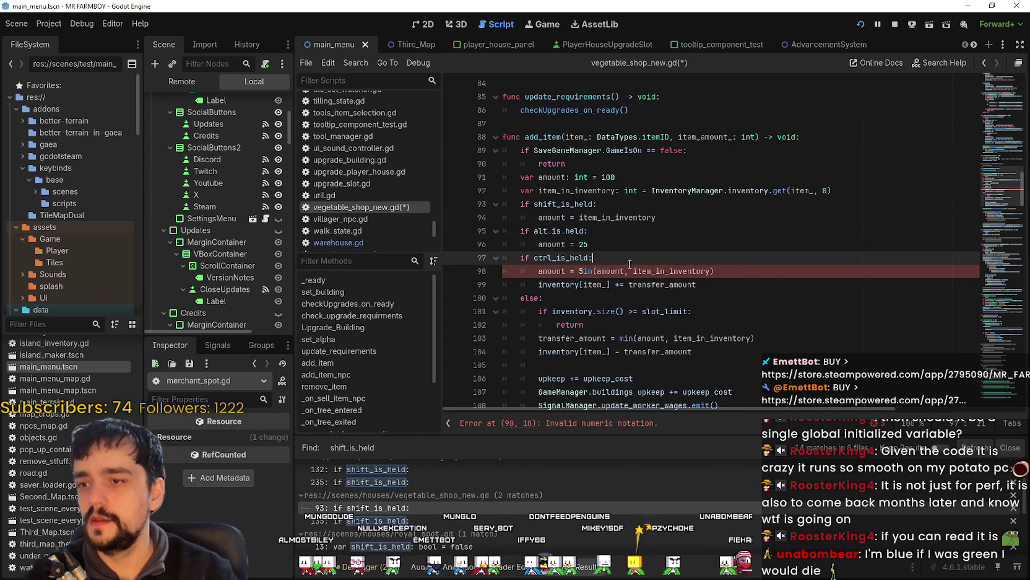
left_click(586, 272)
key("ctrl+z")
key("ctrl+z")
key("ctrl+z")
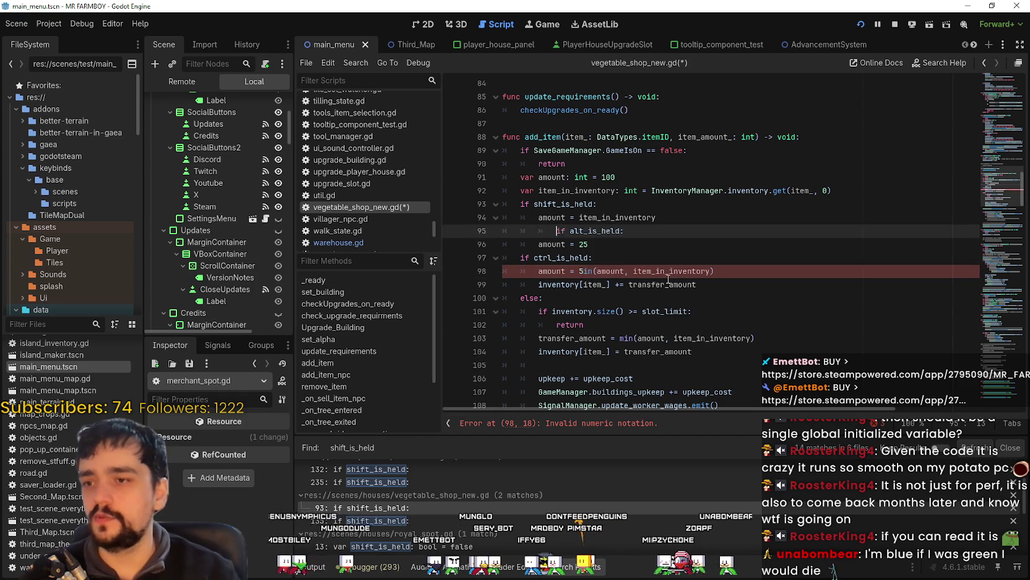
left_click(659, 244)
left_click(550, 230)
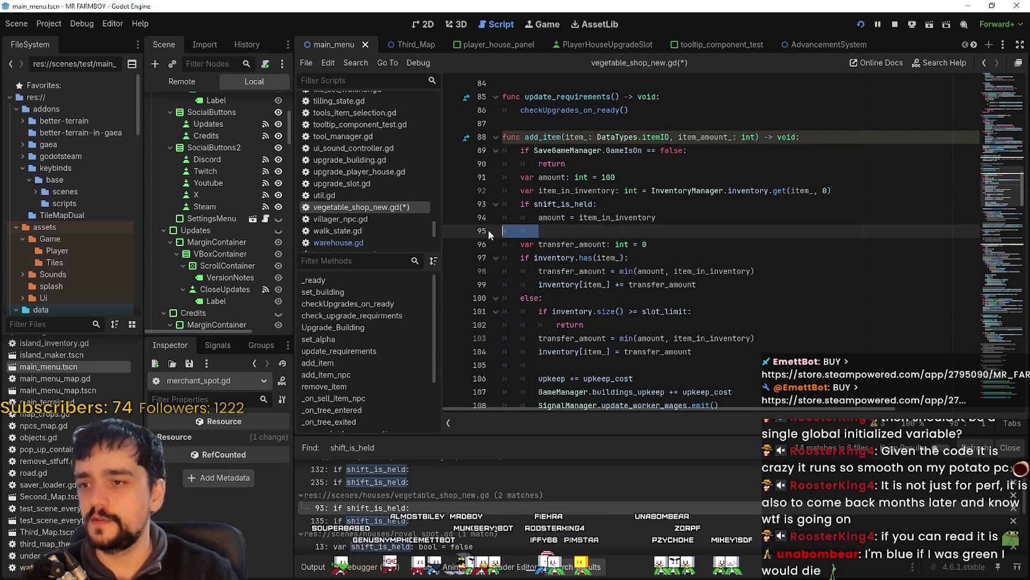
key("ctrl+v")
left_click(628, 253)
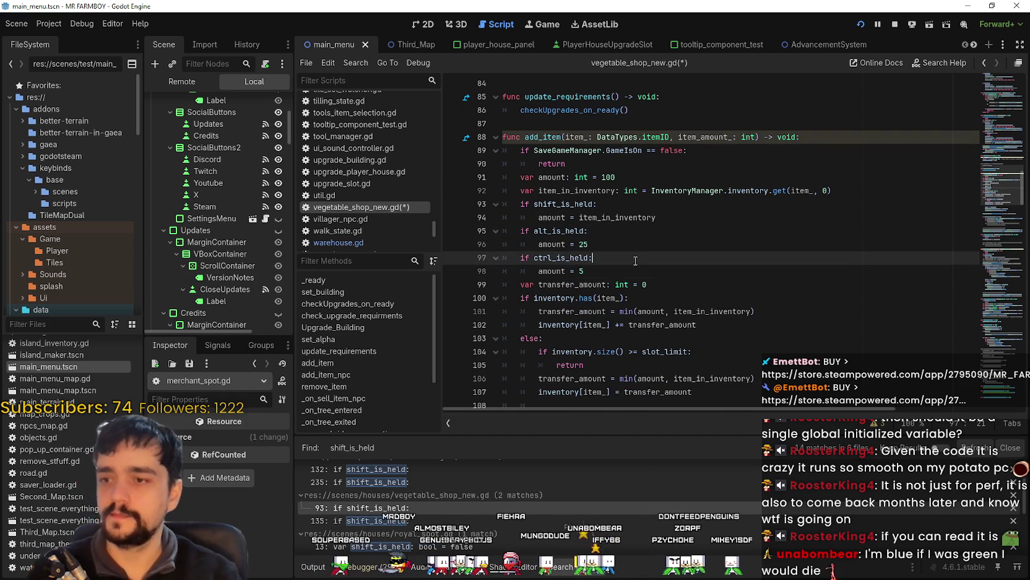
key("ctrl+s")
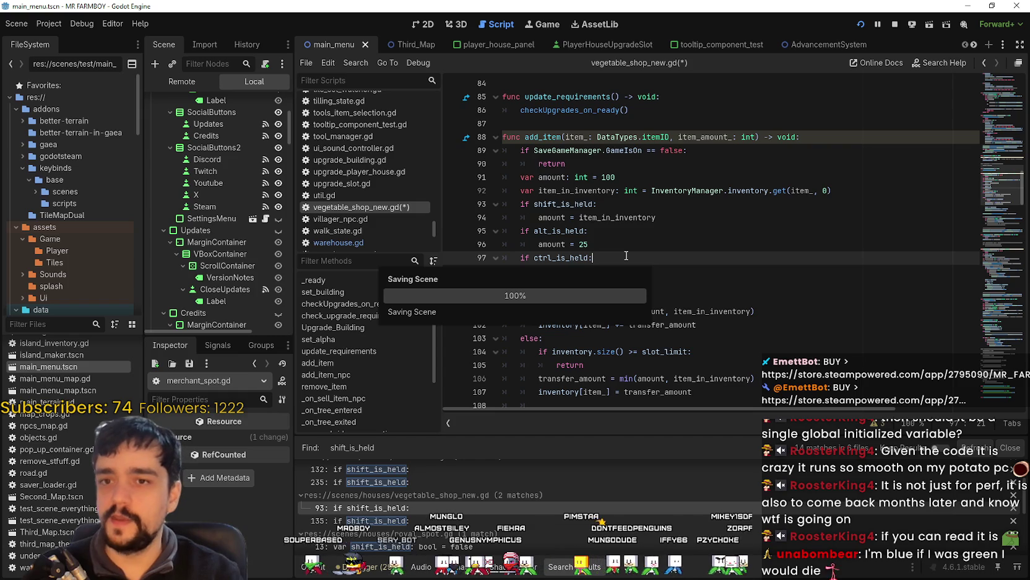
Check the new alt_is_held and ctrl_is_held lines and their amount = 25 / amount = 5 settings
left_click(613, 233)
left_click(605, 253)
left_click(617, 268)
left_click(622, 239)
left_click(622, 231)
left_click(612, 258)
left_click(621, 228)
left_click(610, 259)
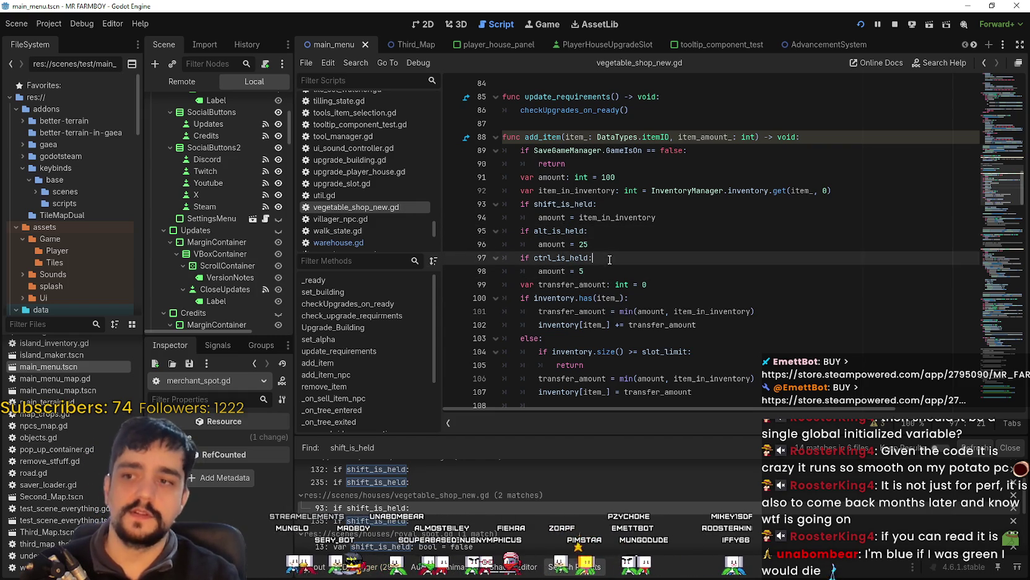
left_click(593, 269)
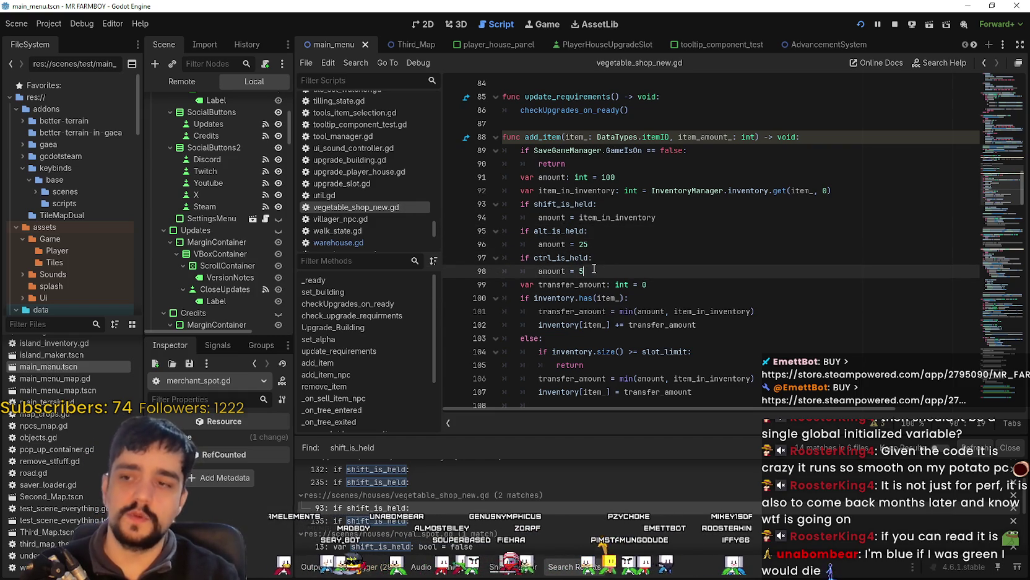
left_click(557, 258)
left_click(565, 231)
left_click(622, 261)
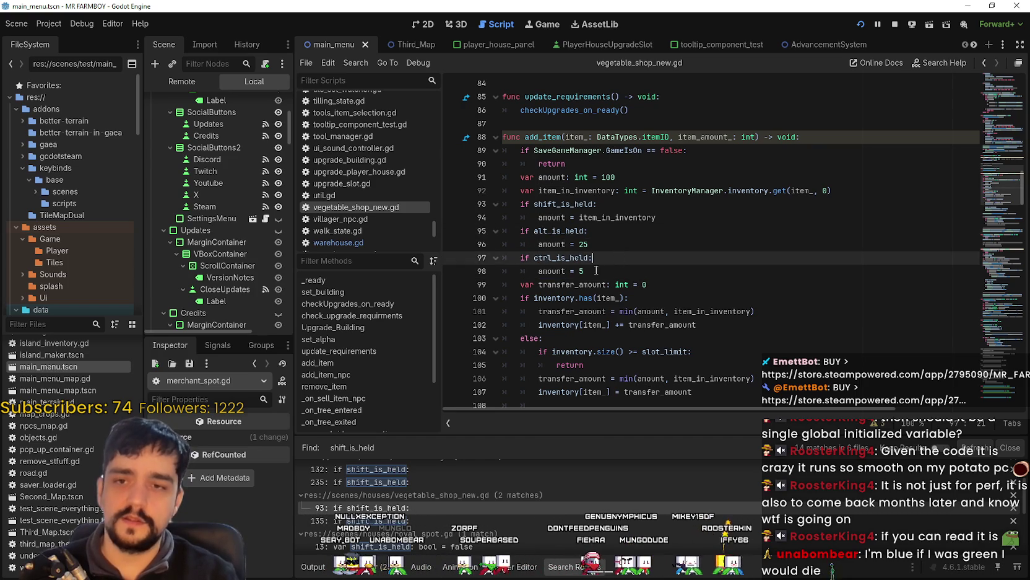
left_click(595, 270)
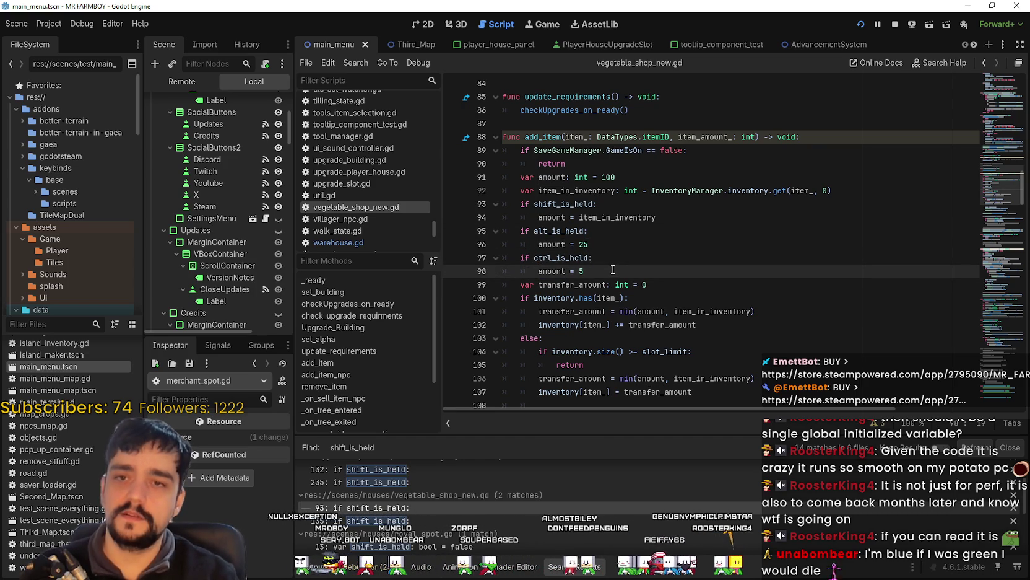
left_click(558, 231)
left_click(559, 258)
left_click(562, 231)
left_click(608, 260)
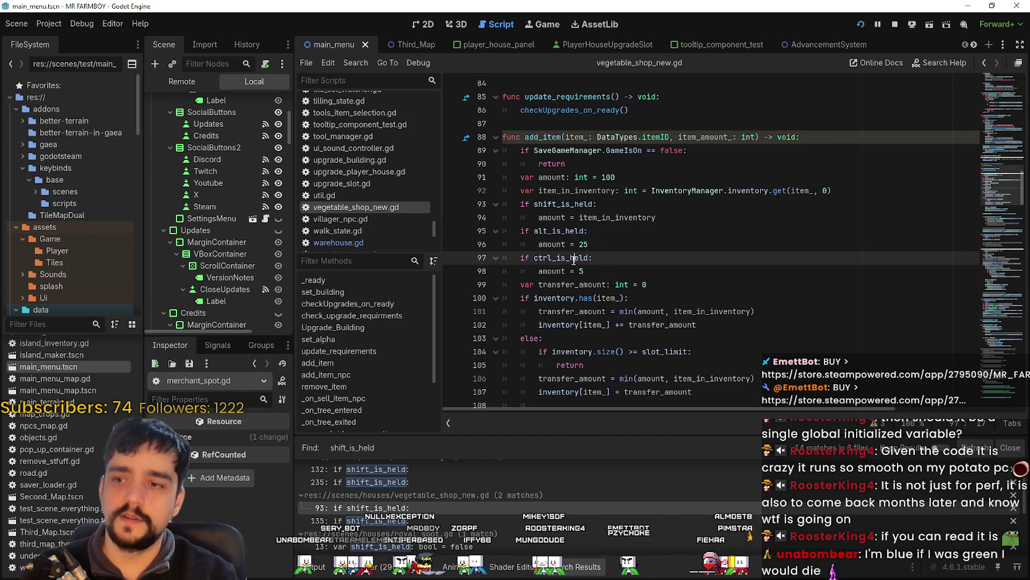
double_click(561, 231)
left_click(593, 270)
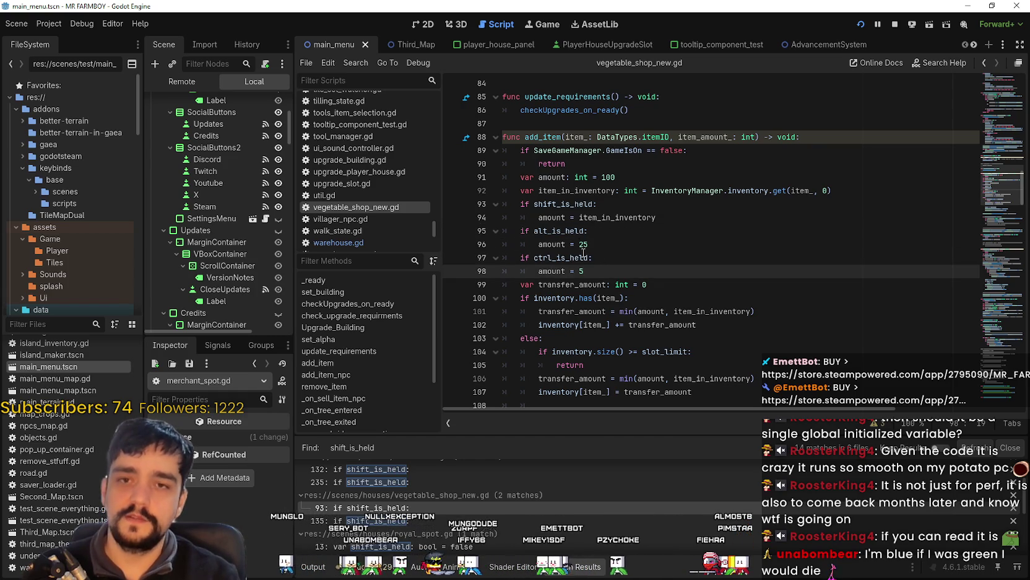
double_click(557, 229)
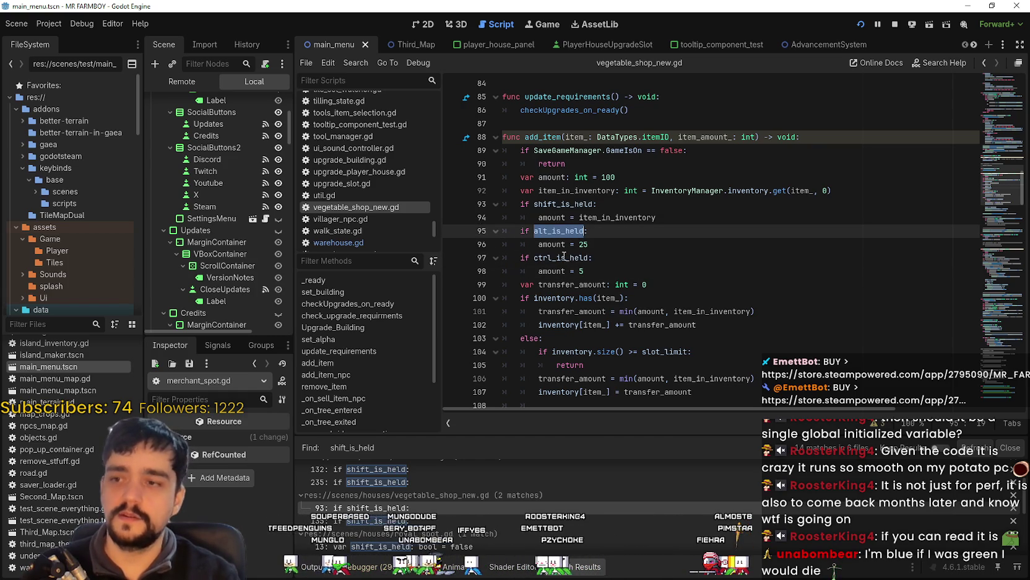
left_click(564, 257)
left_click(605, 277)
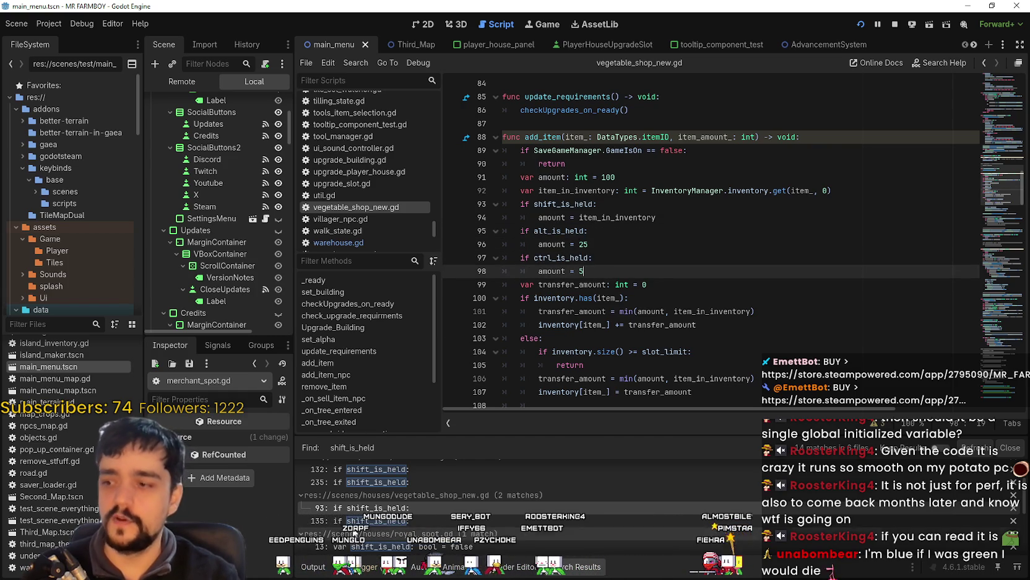
Jump to remove_item and place the caret after its shift_is_held condition
left_click(323, 386)
scroll(564, 357, "down", 1)
left_click(618, 327)
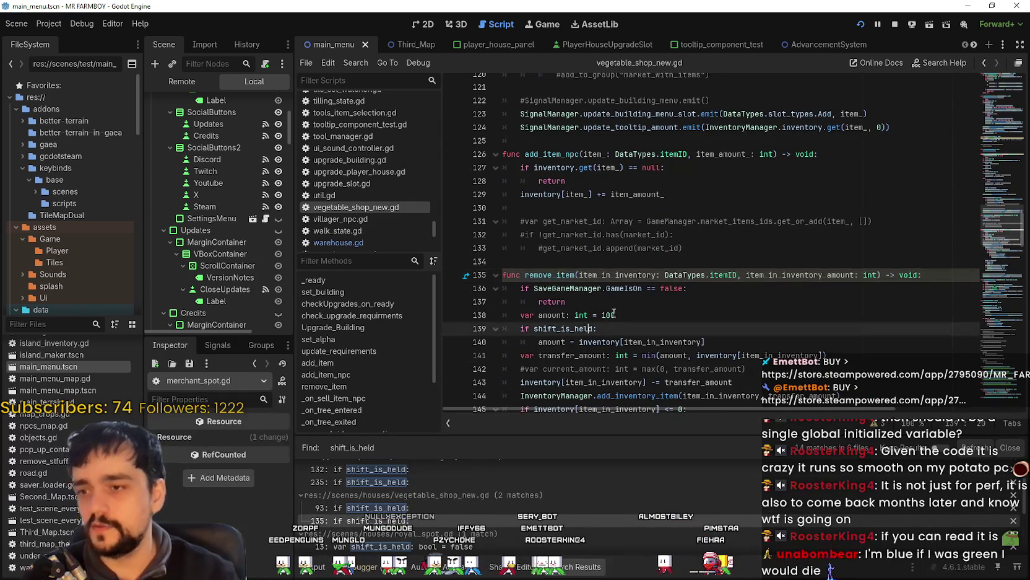
In remove_item, paste the alt (25) and ctrl (5) branches on a new line below the shift branch
left_click(723, 340)
key("Return")
left_click_drag(542, 357, 495, 358)
type("if alt_is_held: \t\tamount = 25 \tif ctrl_is_held: \t\tamount = 5")
scroll(587, 363, "down", 2)
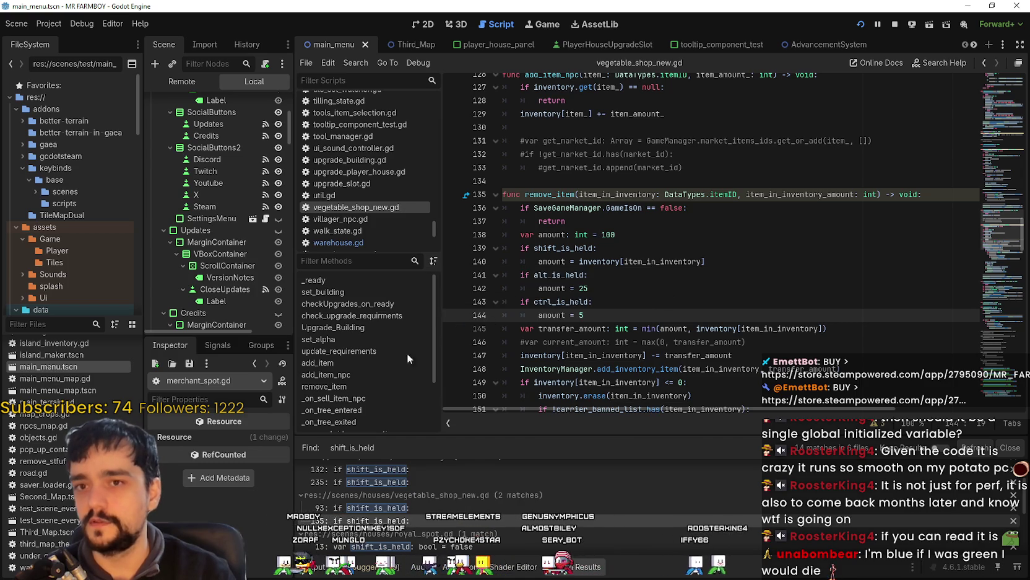
scroll(620, 248, "down", 1)
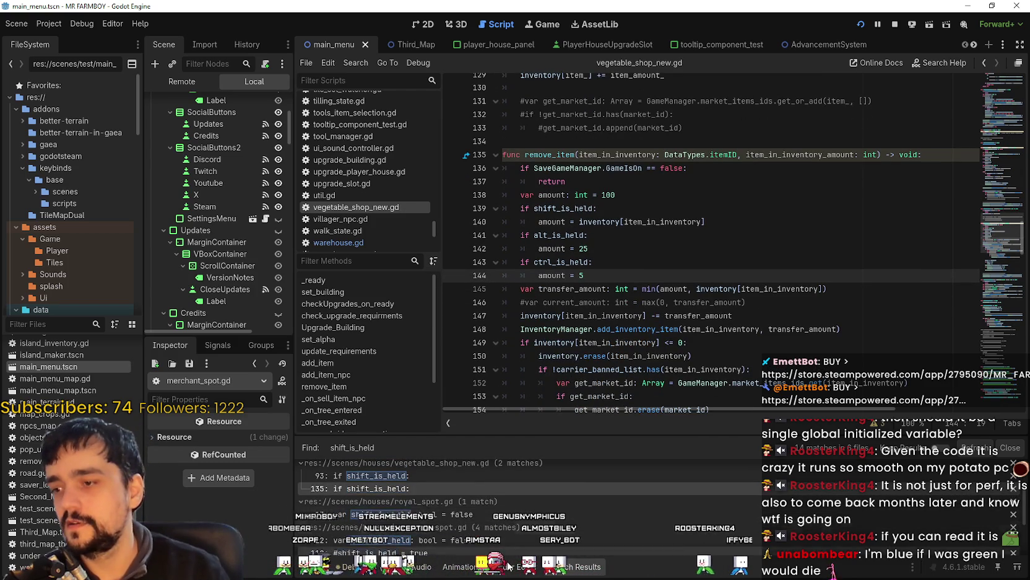
scroll(477, 517, "down", 1)
Double-check the alt_is_held and ctrl_is_held names, then open royal_spot.gd at its shift_is_held declaration
double_click(561, 262)
double_click(557, 235)
left_click(594, 275)
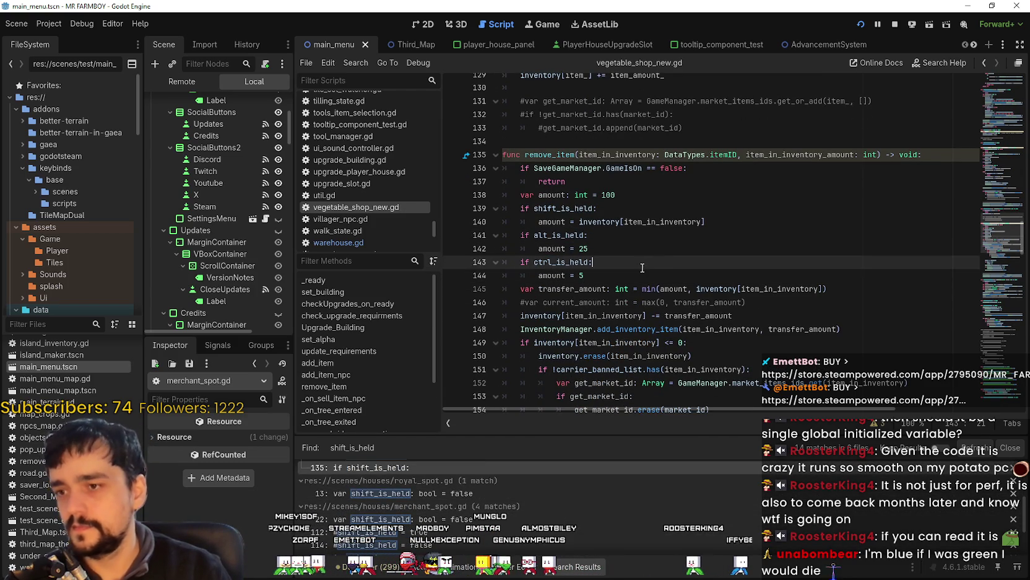
scroll(544, 464, "down", 1)
scroll(544, 464, "up", 2)
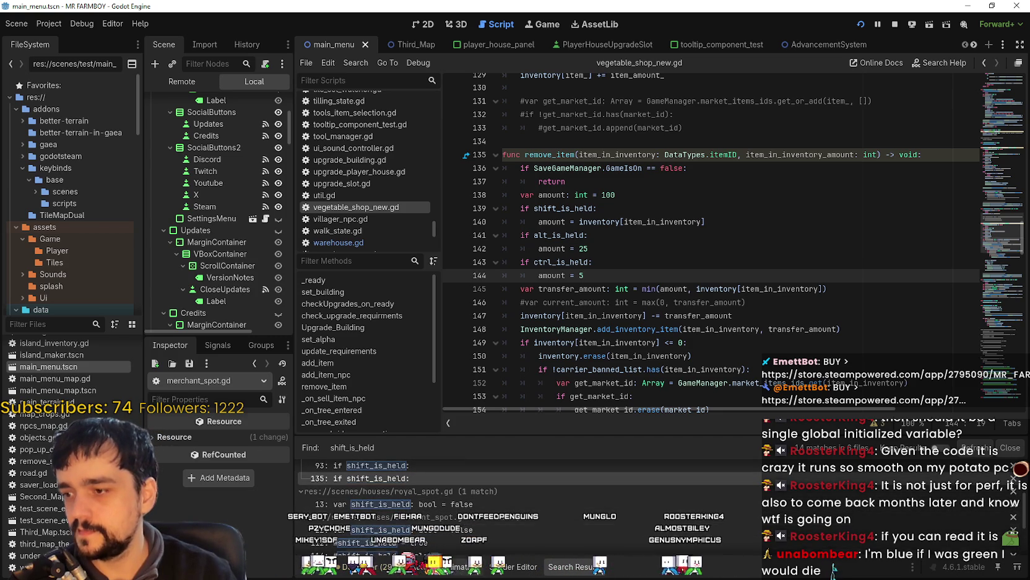
scroll(465, 526, "up", 2)
scroll(422, 492, "up", 2)
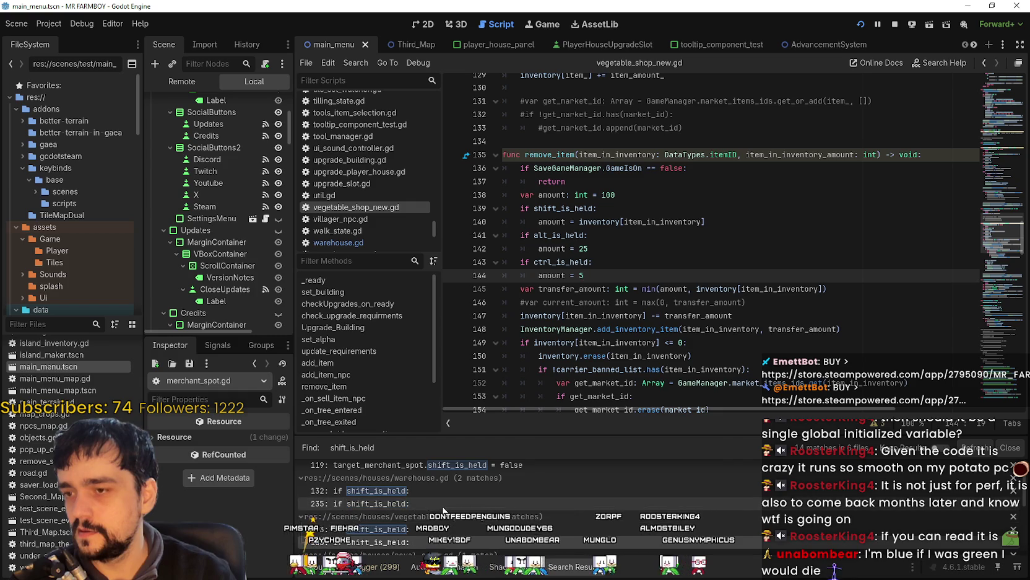
scroll(470, 511, "down", 2)
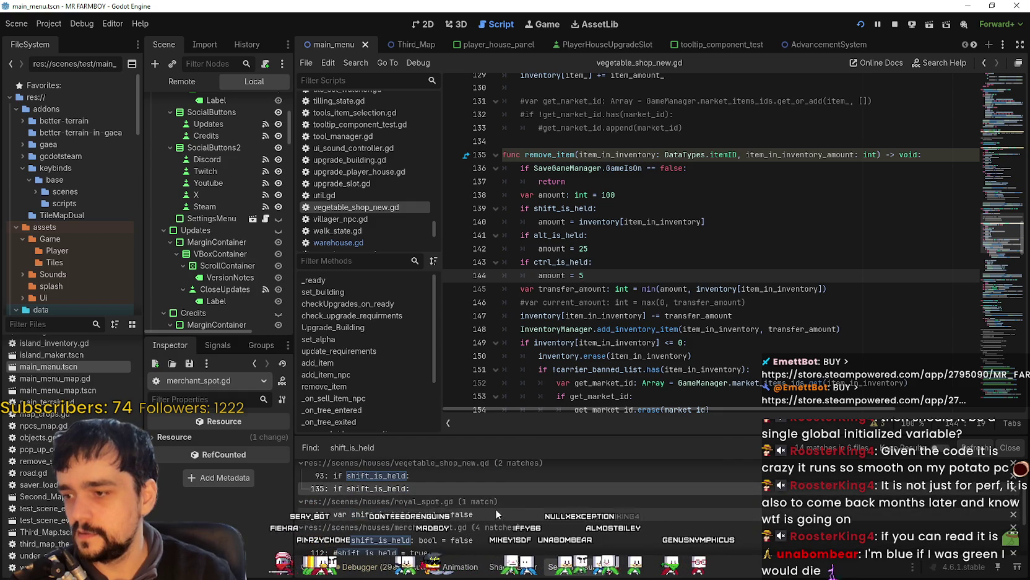
scroll(463, 517, "up", 2)
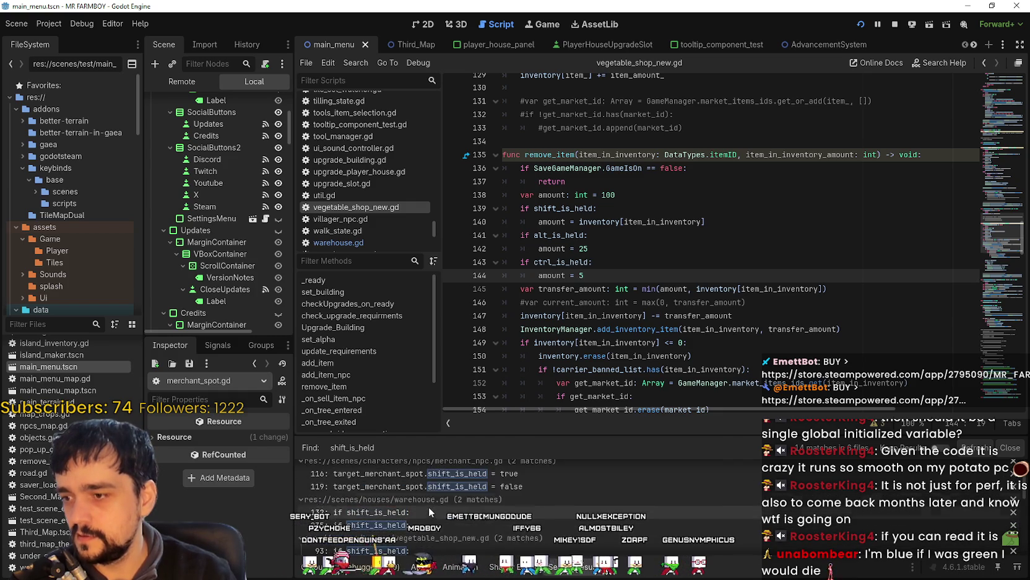
scroll(427, 501, "down", 3)
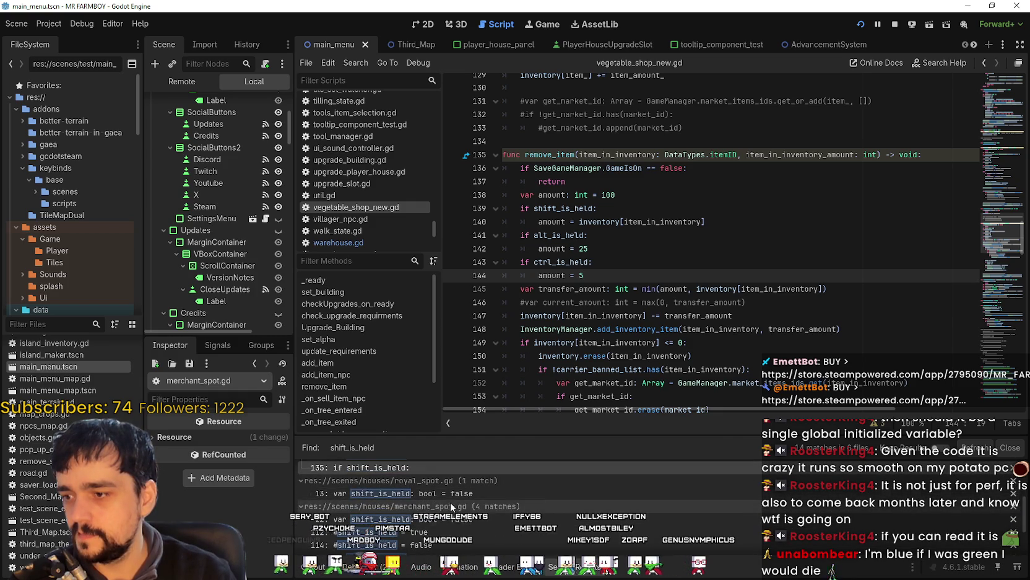
left_click(433, 492)
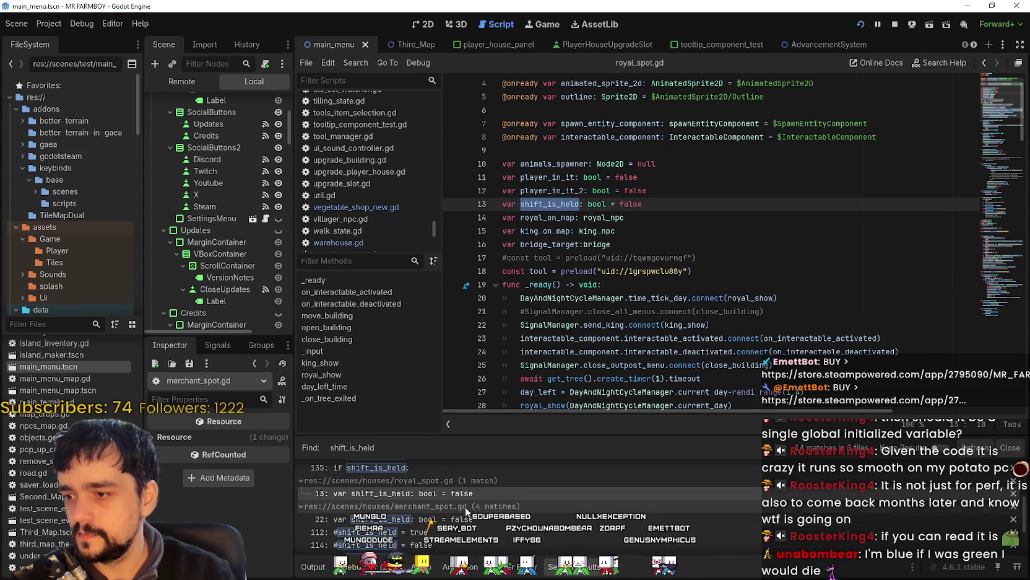
Review shift_is_held in royal_spot.gd and in merchant_spot.gd's declaration and add_item check
scroll(623, 311, "down", 11)
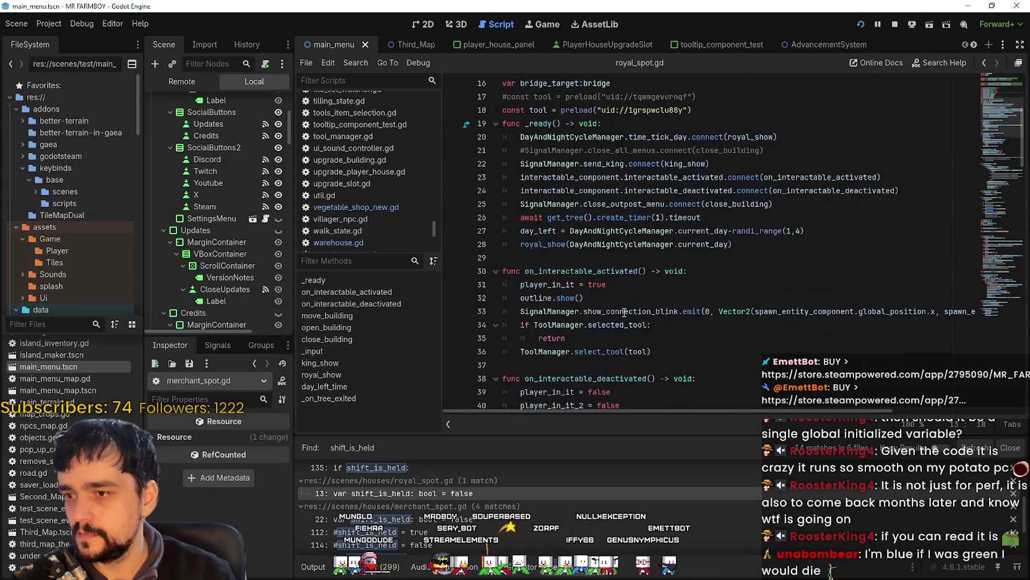
scroll(623, 311, "down", 2)
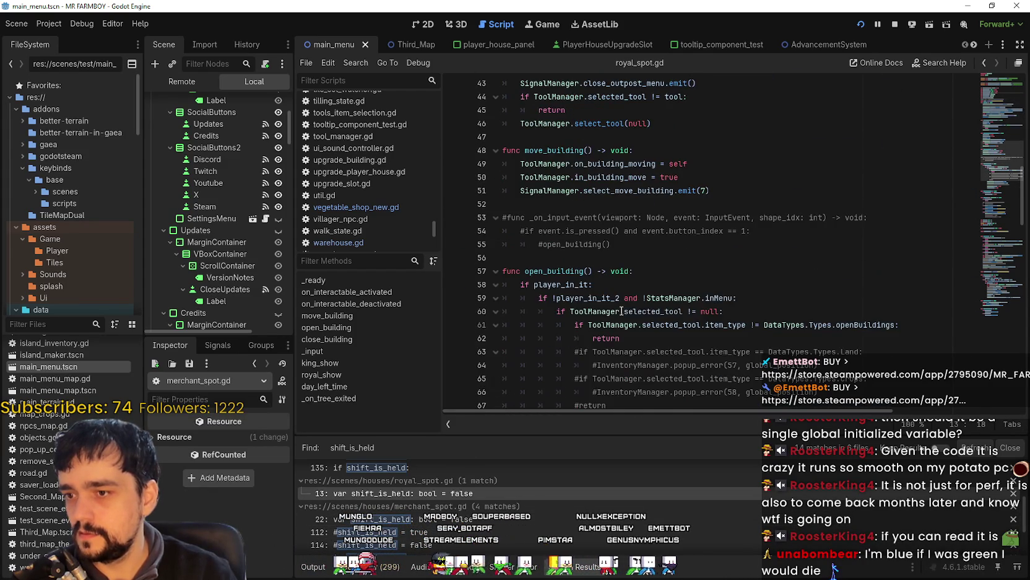
scroll(623, 311, "up", 4)
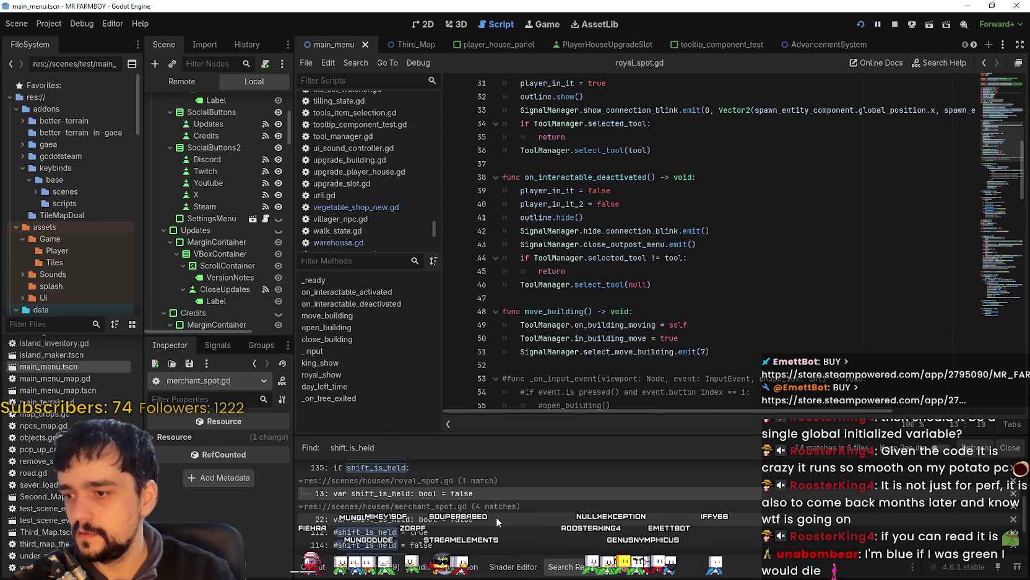
left_click(496, 517)
key("Escape")
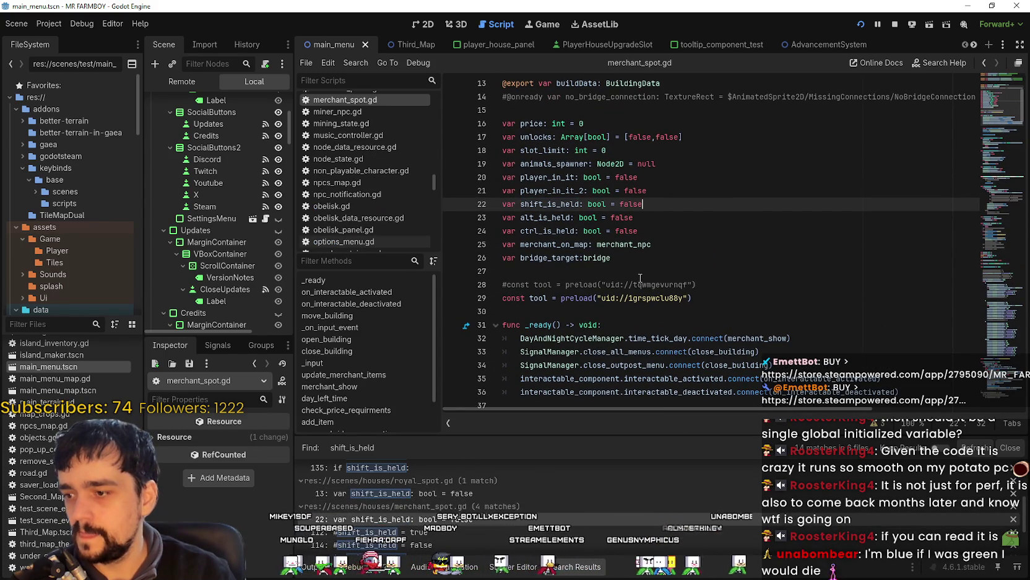
scroll(525, 524, "down", 1)
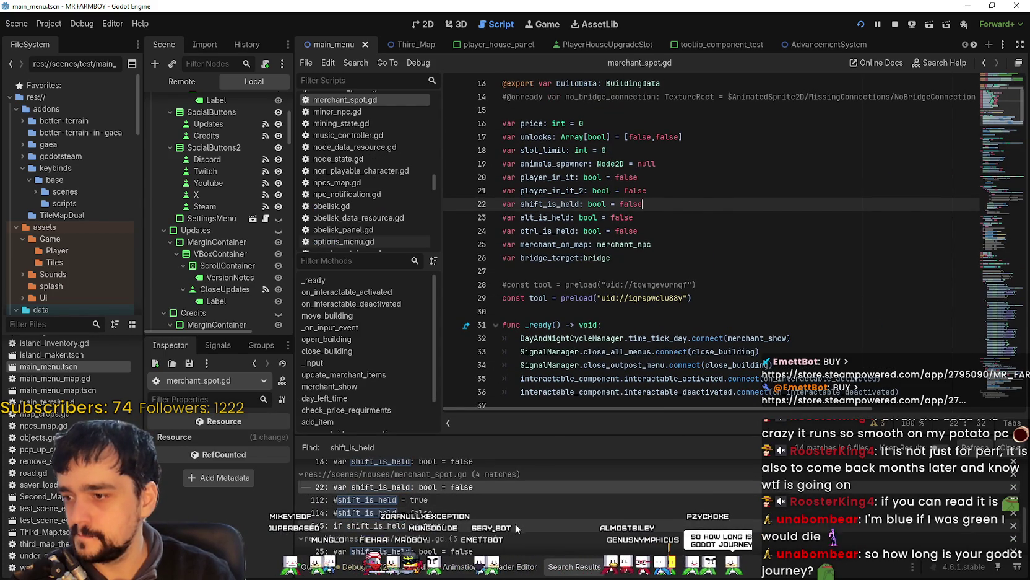
left_click(515, 524)
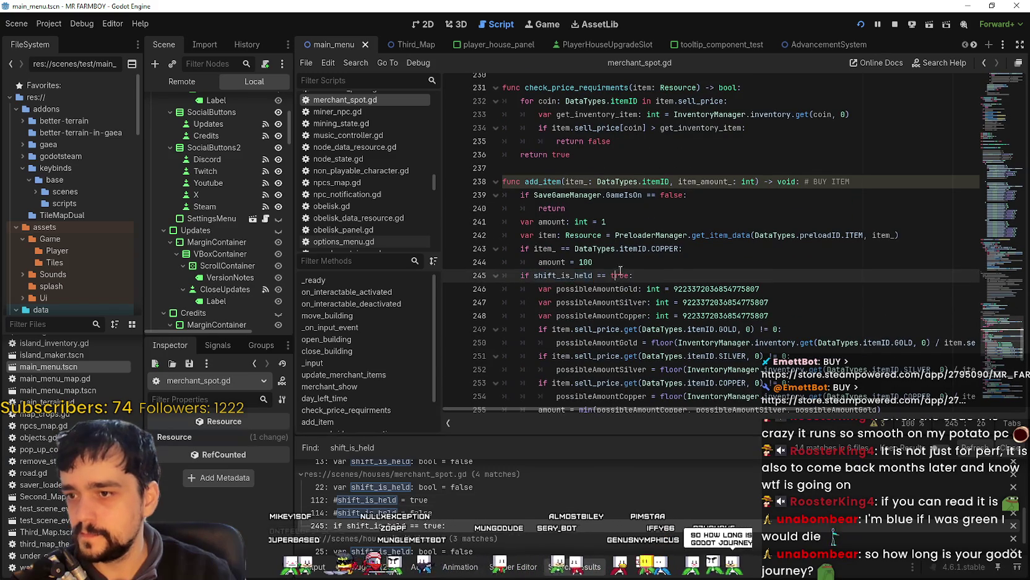
key("Up")
scroll(599, 292, "down", 3)
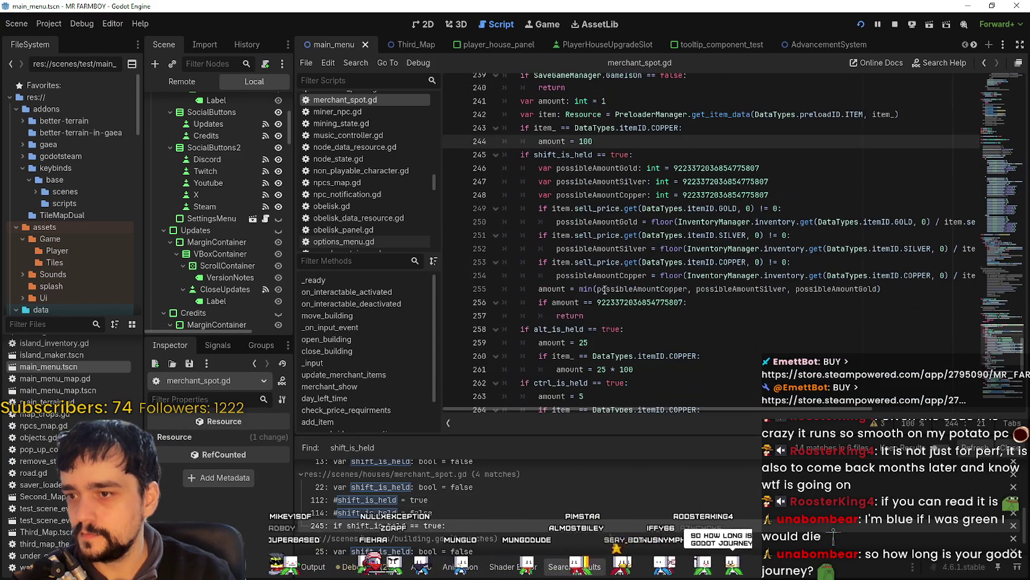
left_click(566, 322)
scroll(436, 512, "down", 2)
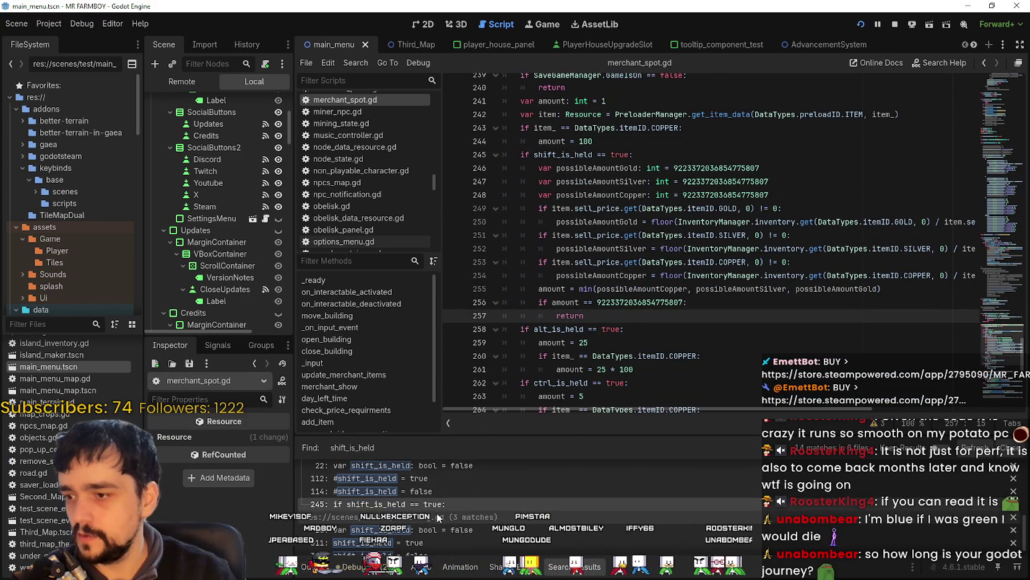
Inspect building.gd's shift_is_held handling and the vegetable shop's shift checks, including line 93
left_click(486, 540)
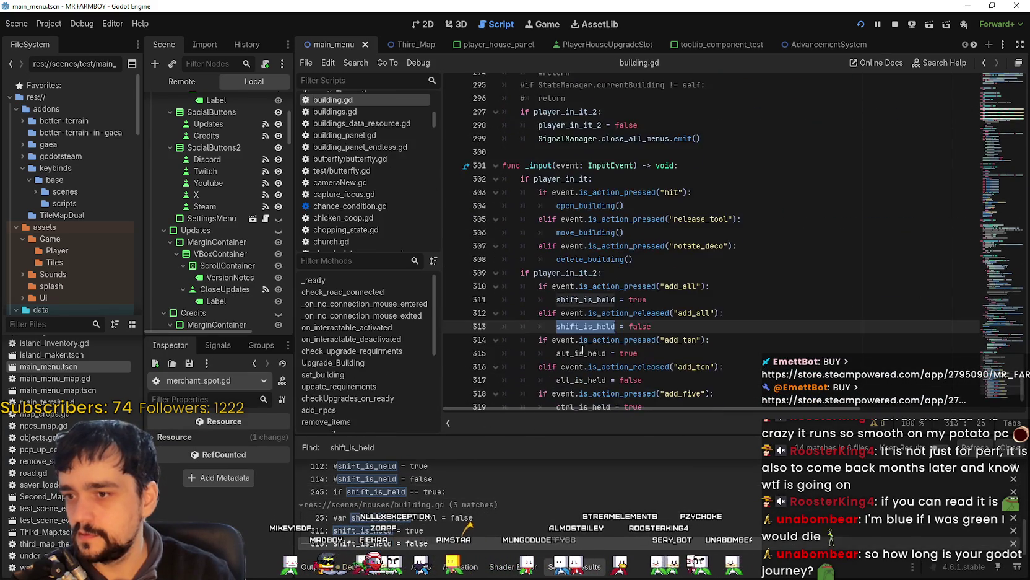
scroll(440, 475, "down", 5)
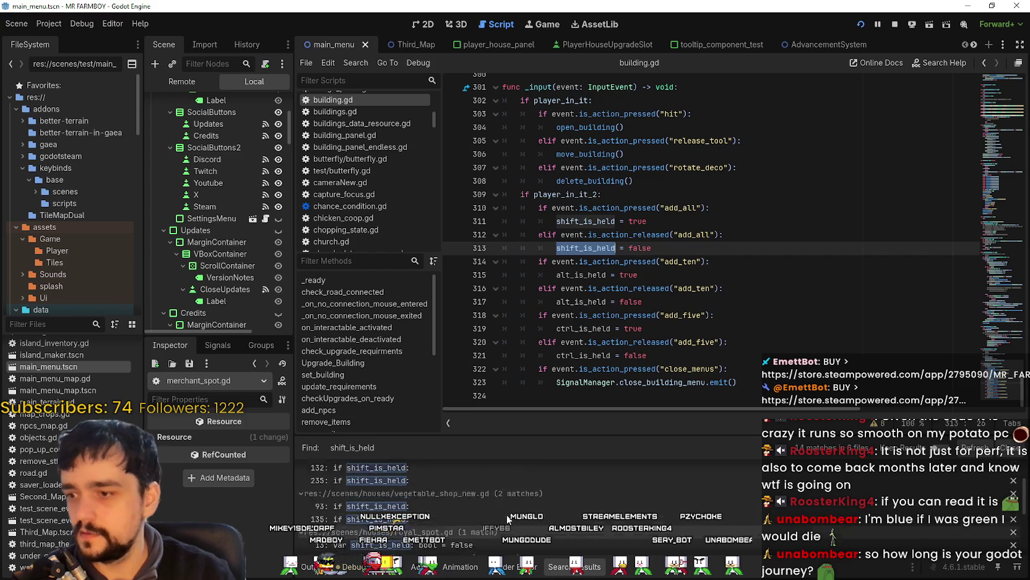
scroll(497, 515, "up", 2)
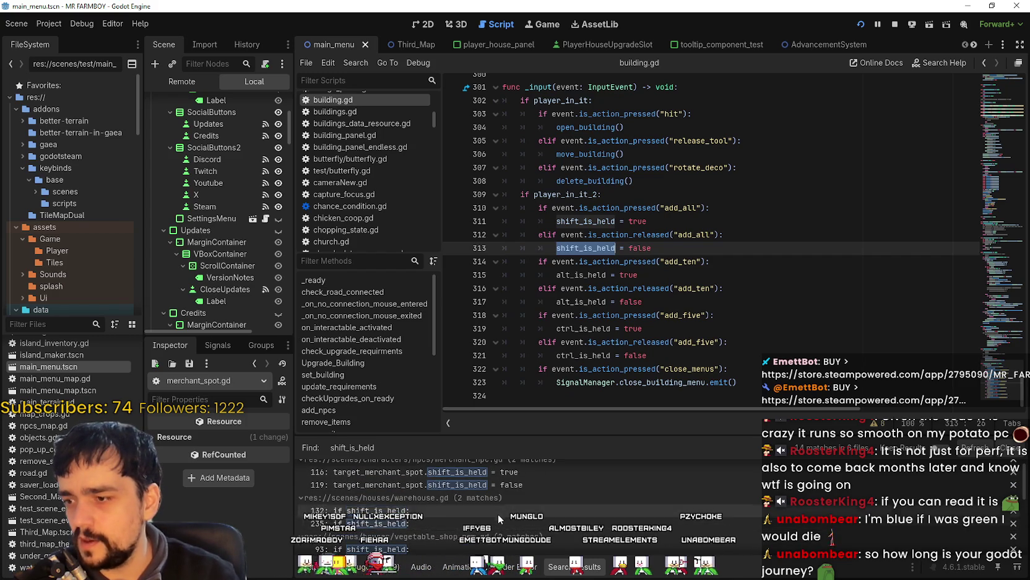
scroll(492, 514, "down", 3)
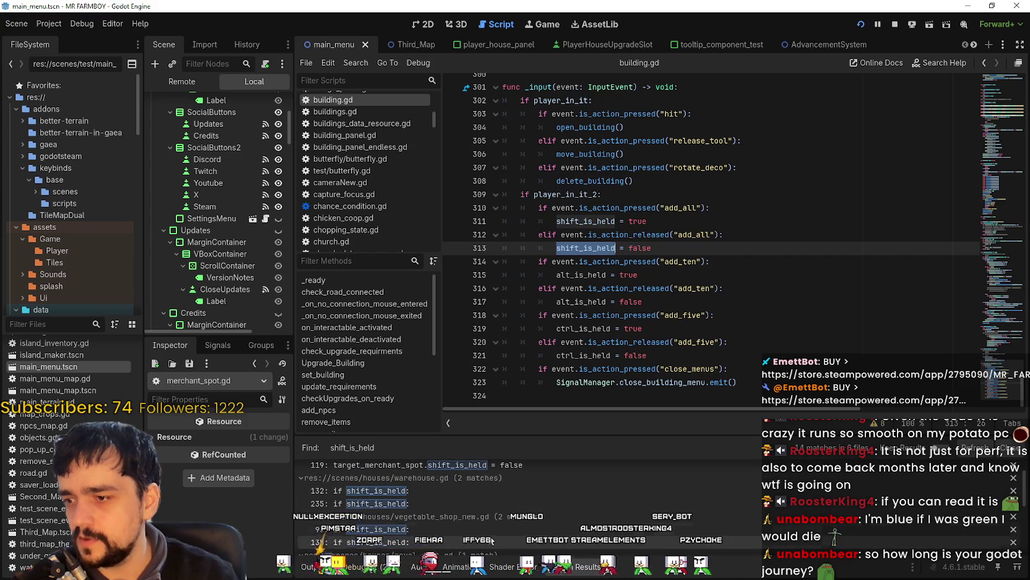
scroll(464, 501, "down", 2)
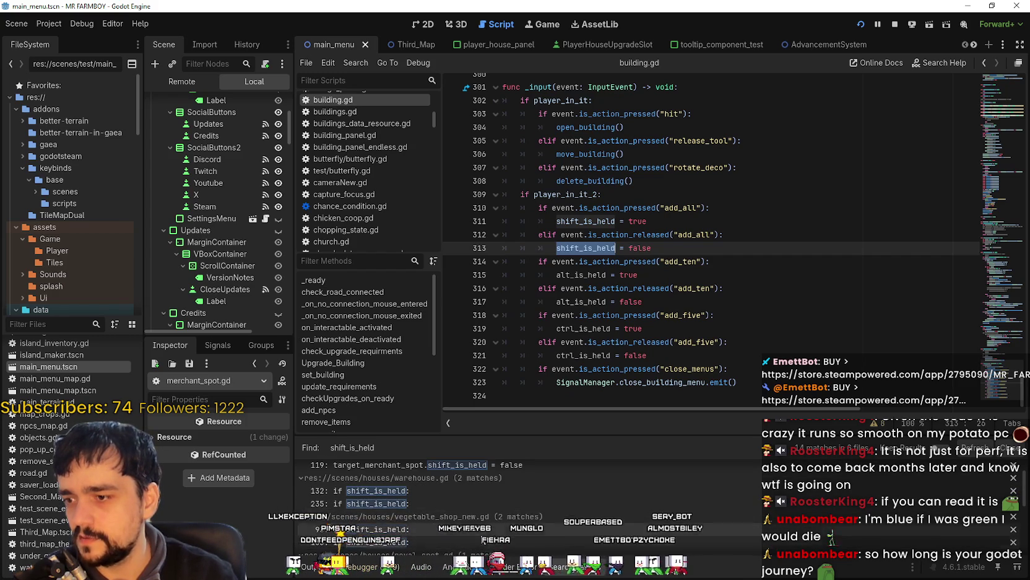
left_click(463, 499)
left_click(467, 485)
scroll(497, 523, "down", 3)
scroll(501, 518, "down", 2)
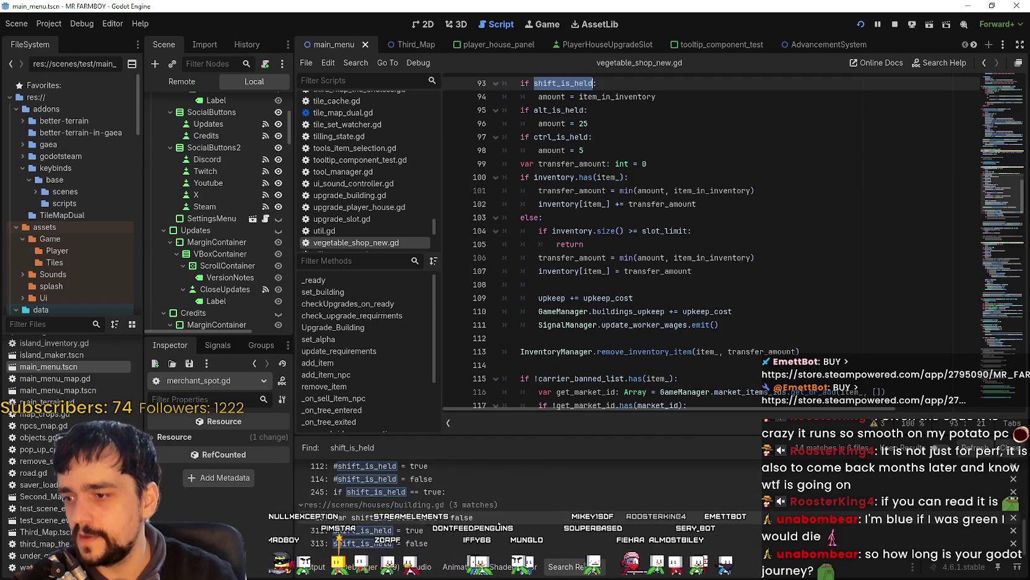
Return to merchant_spot's add_item shift check via building.gd and save the changes
left_click(493, 501)
left_click(491, 488)
scroll(514, 473, "up", 2)
left_click(630, 203)
key("ctrl+s")
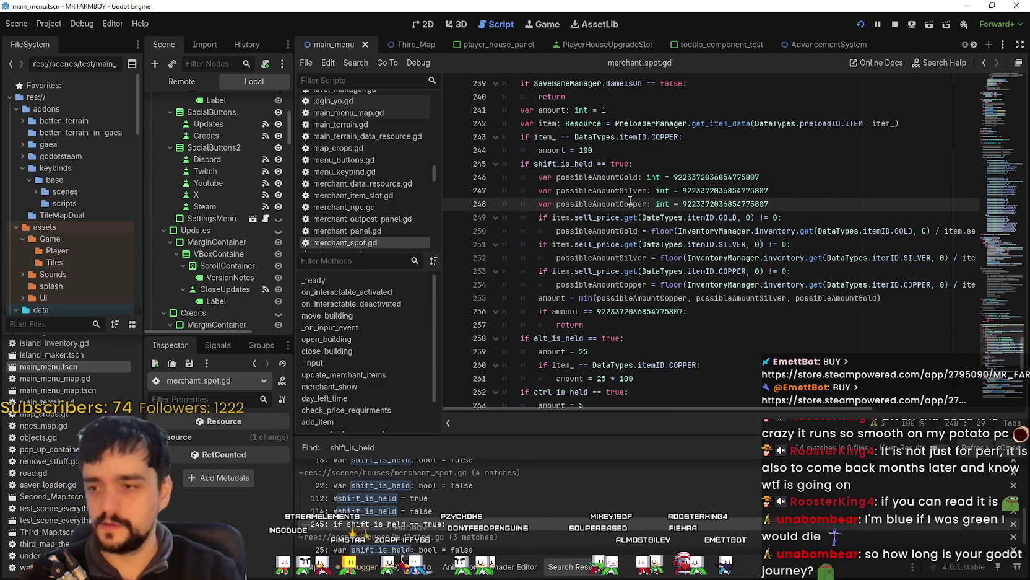
Filter the FileSystem panel to files matching 'coop'
scroll(615, 226, "up", 3)
left_click(81, 324)
type("coop")
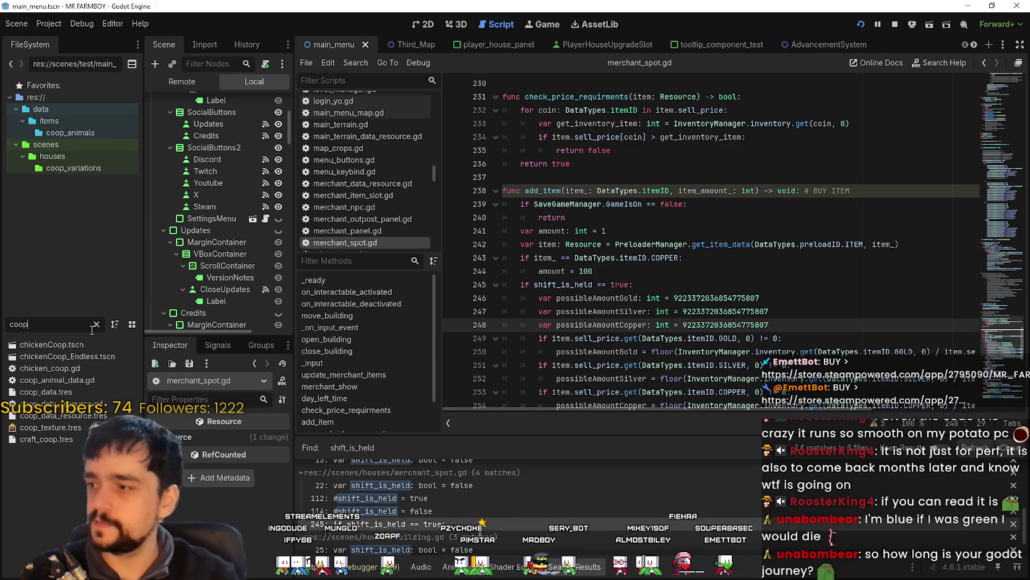
double_click(56, 344)
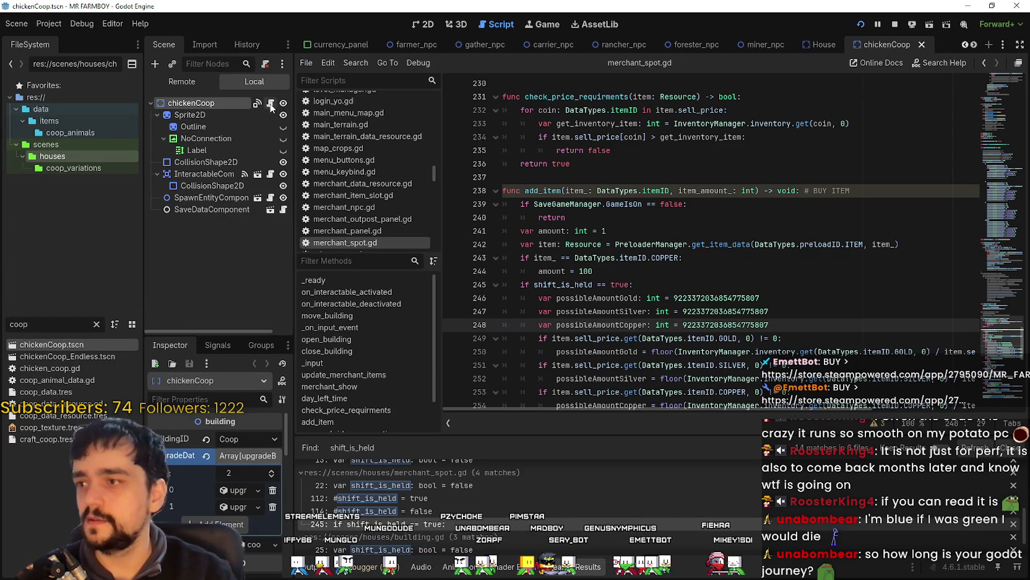
left_click(270, 103)
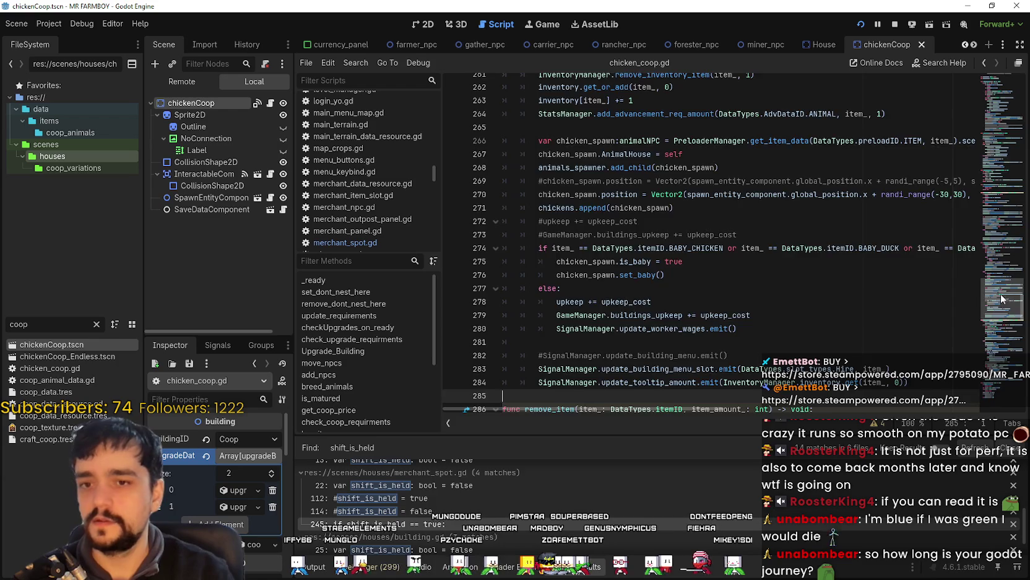
mouse_move(1001, 260)
left_mouse_down()
mouse_move(999, 228)
mouse_move(1006, 276)
left_mouse_up()
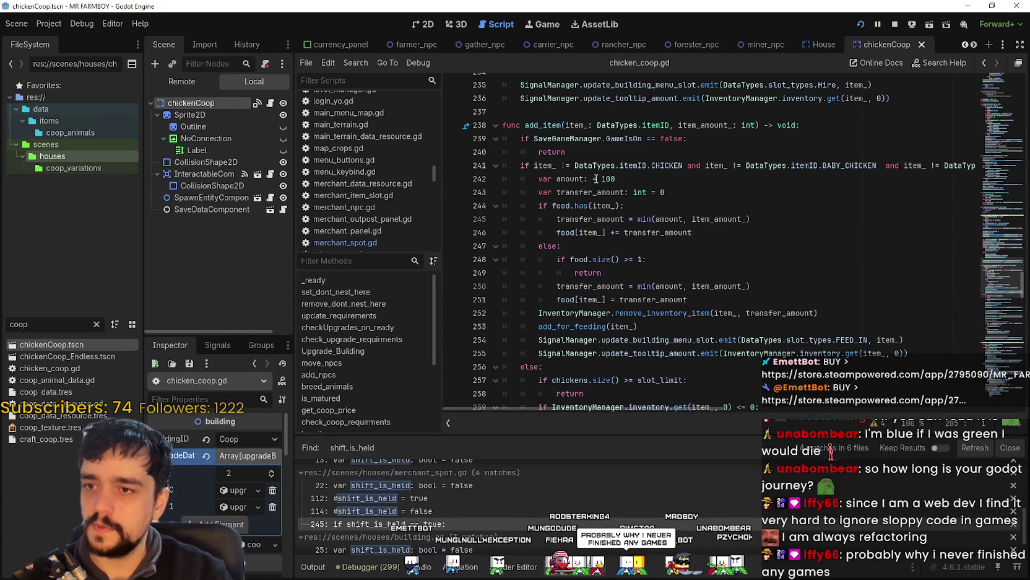
left_click_drag(589, 165, 666, 192)
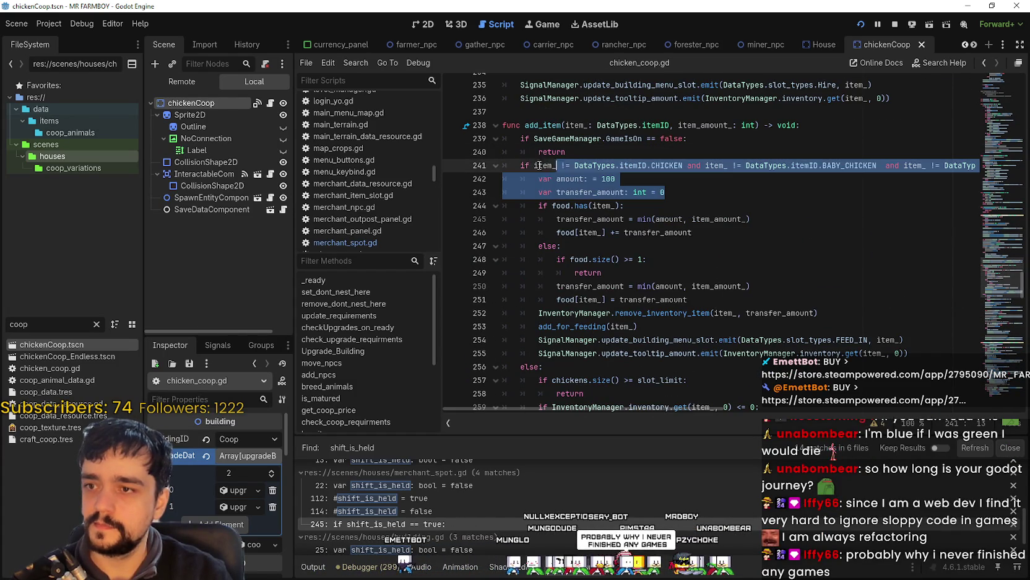
left_click_drag(706, 407, 958, 395)
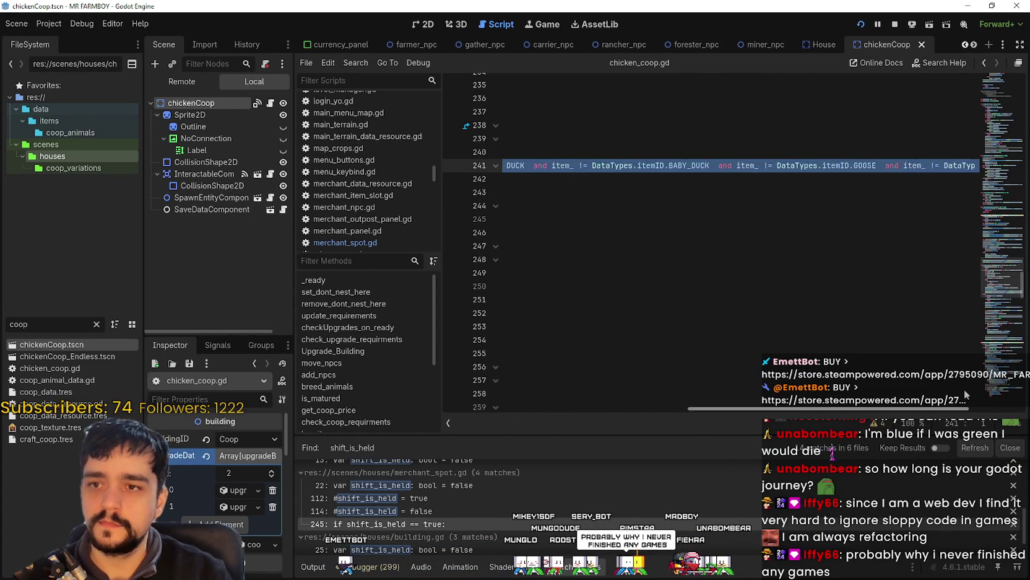
scroll(730, 385, "left", 10)
left_click(625, 259)
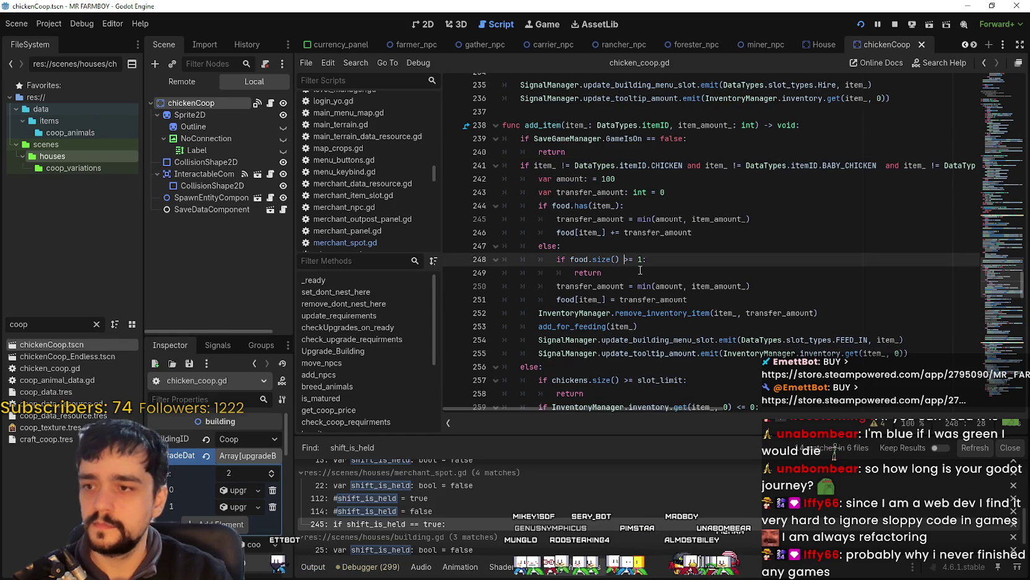
left_click(689, 299)
left_click(503, 165, "shift")
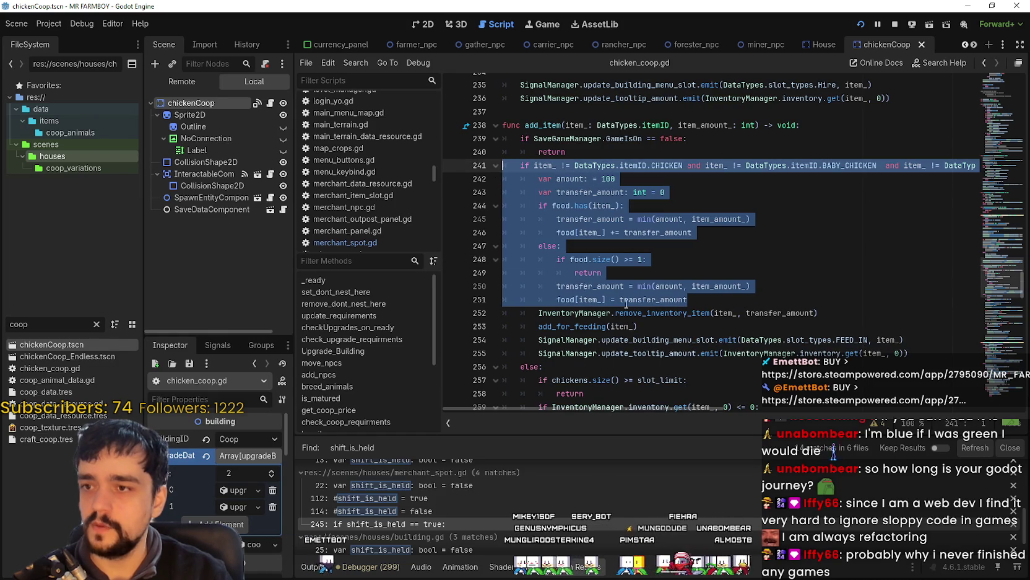
left_click(708, 294)
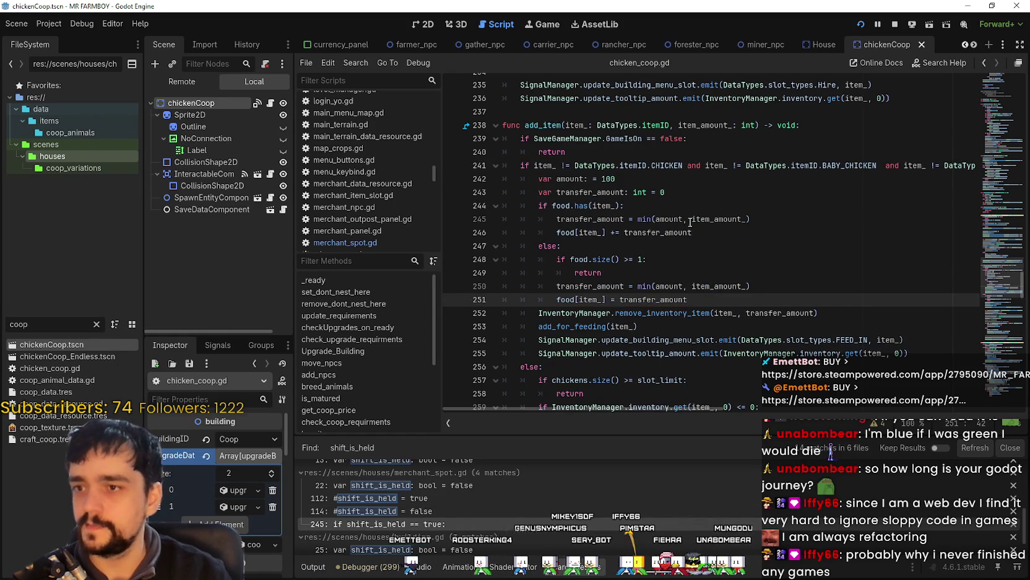
scroll(681, 223, "up", 1)
left_click(645, 220)
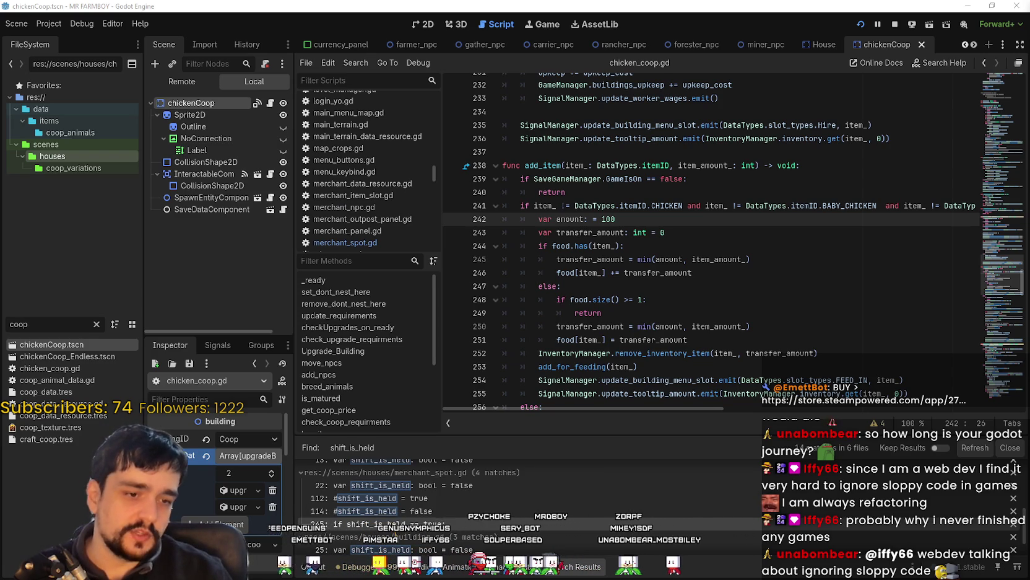
key("alt+Tab")
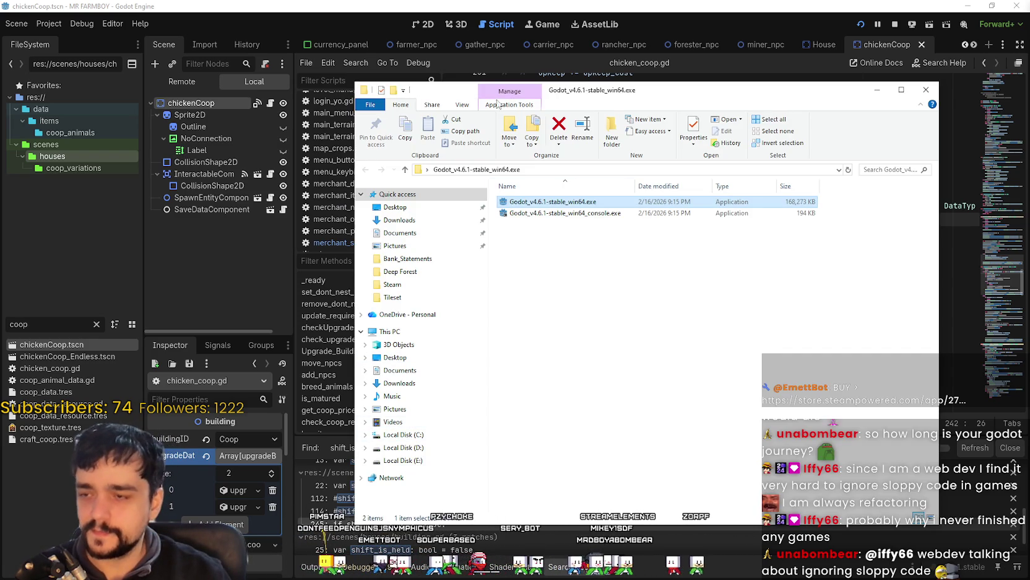
Switch away from the Godot_v4.6.1 folder window with Alt+Tab
key("alt+Tab")
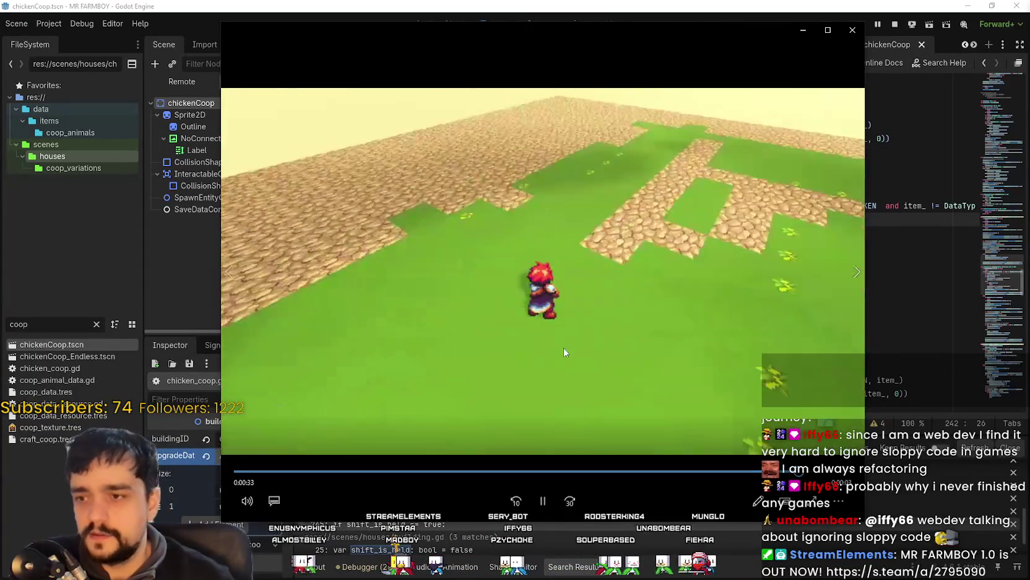
Shrink and reposition the Media Player window while restarting the 2D-HDattempt clip
left_click_drag(715, 47, 771, 52)
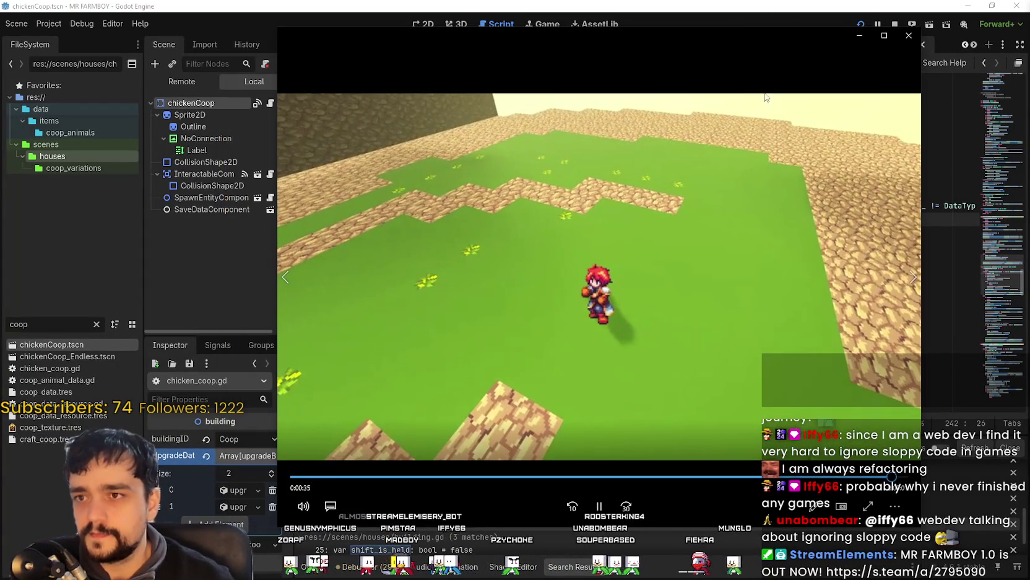
mouse_move(922, 525)
left_mouse_down()
mouse_move(867, 445)
mouse_move(812, 488)
mouse_move(867, 408)
left_mouse_up()
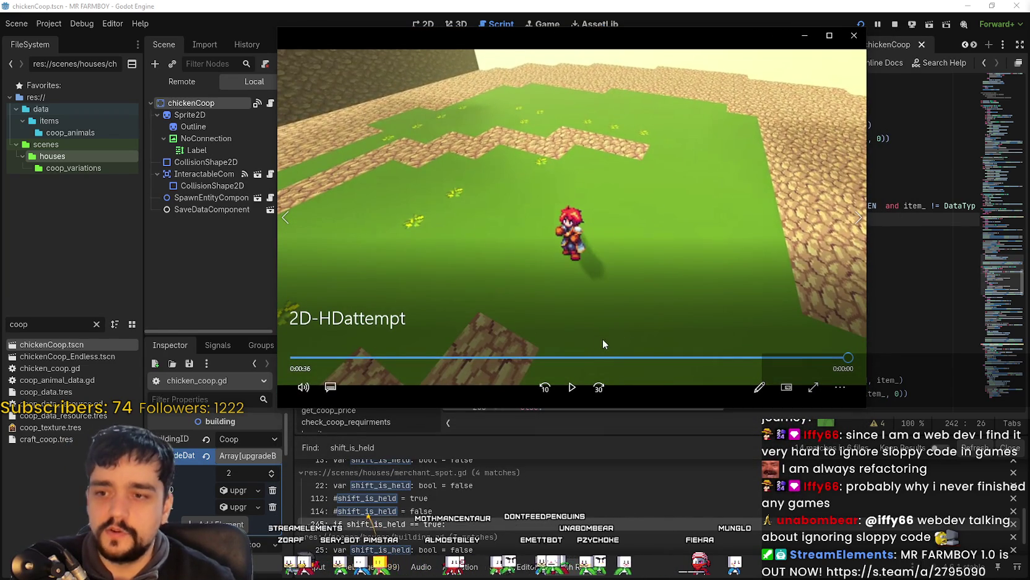
left_click(572, 388)
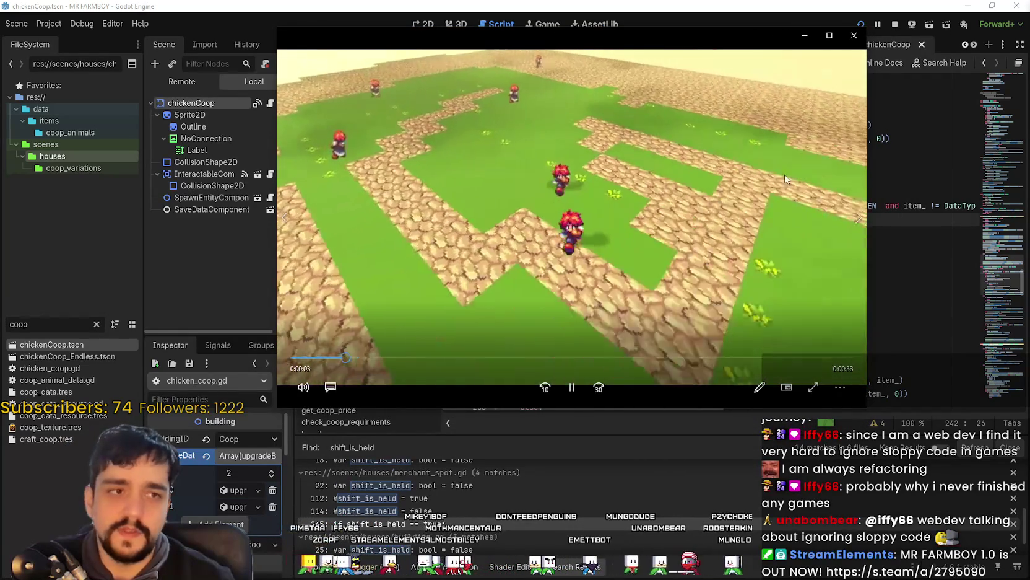
left_click_drag(687, 37, 694, 68)
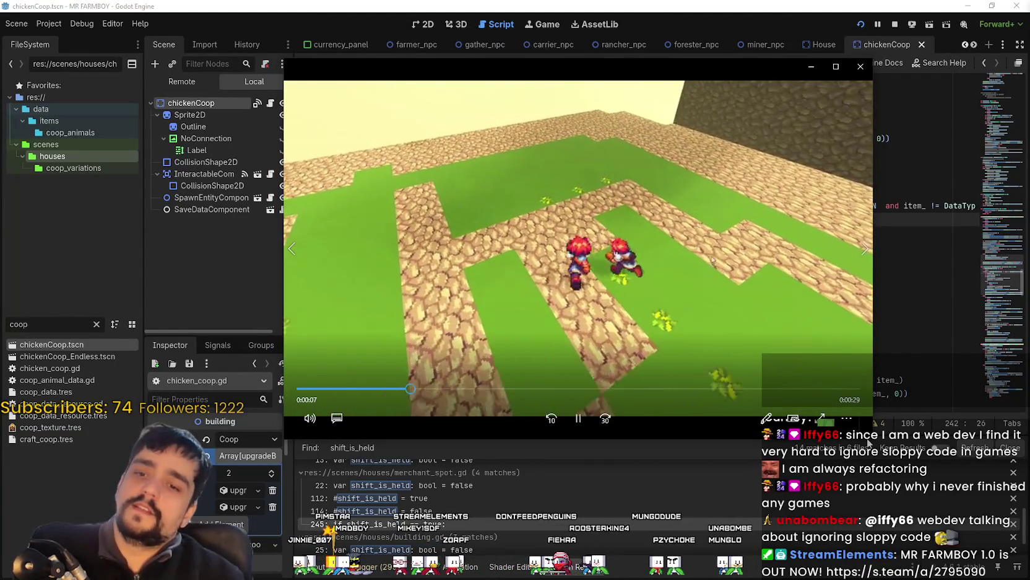
mouse_move(867, 435)
left_mouse_down()
mouse_move(911, 408)
mouse_move(898, 372)
mouse_move(880, 365)
mouse_move(855, 247)
mouse_move(816, 450)
mouse_move(805, 378)
left_mouse_up()
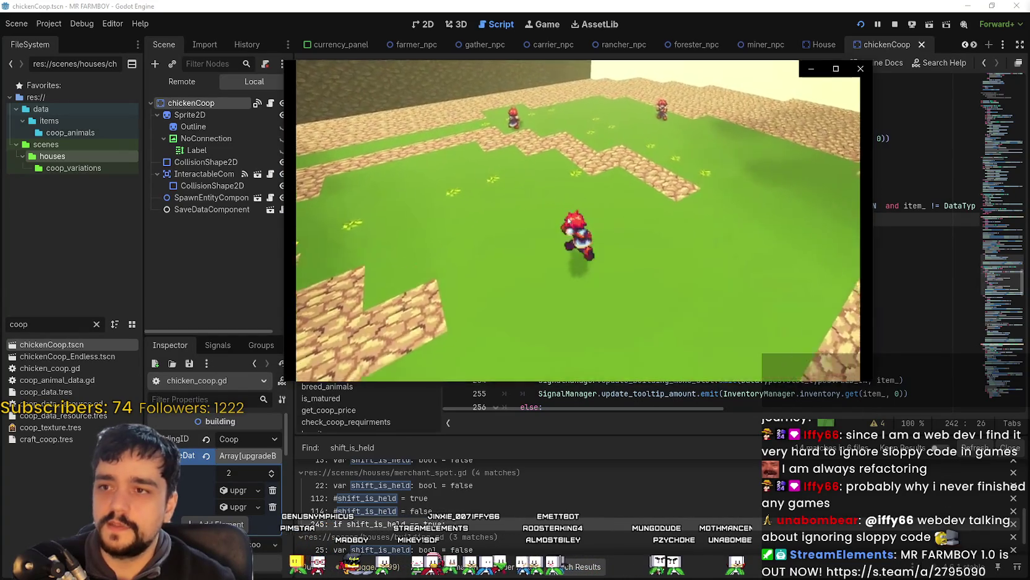
left_click_drag(633, 77, 652, 85)
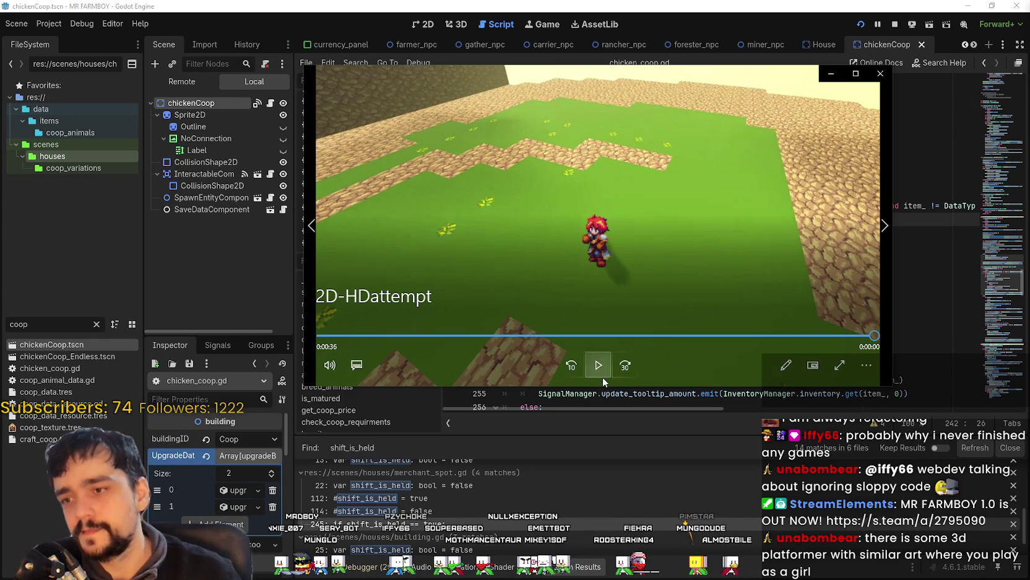
Replay the clip, enlarge the player window slightly and move it up and right
left_click(604, 370)
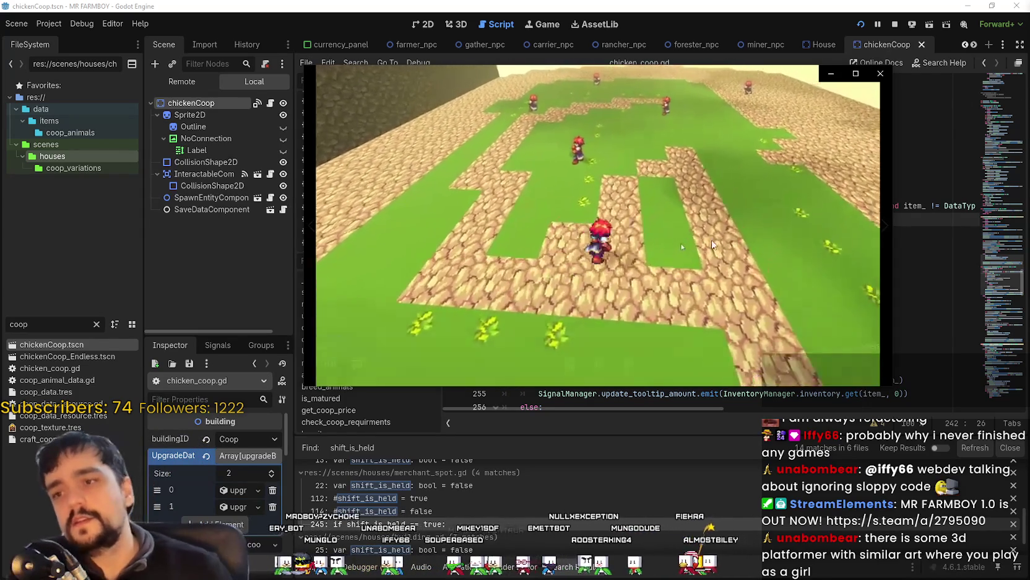
mouse_move(513, 341)
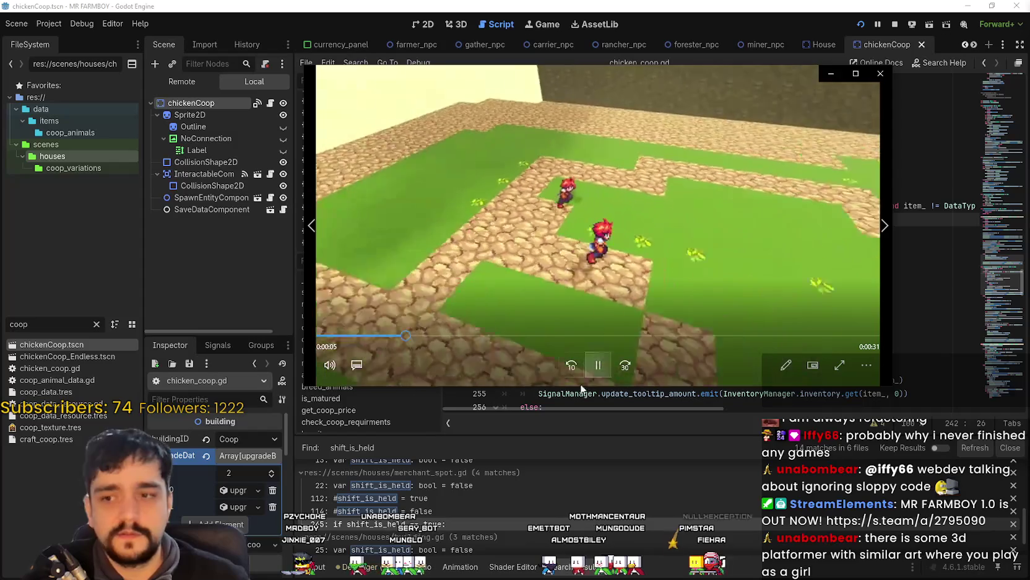
left_click_drag(890, 385, 889, 406)
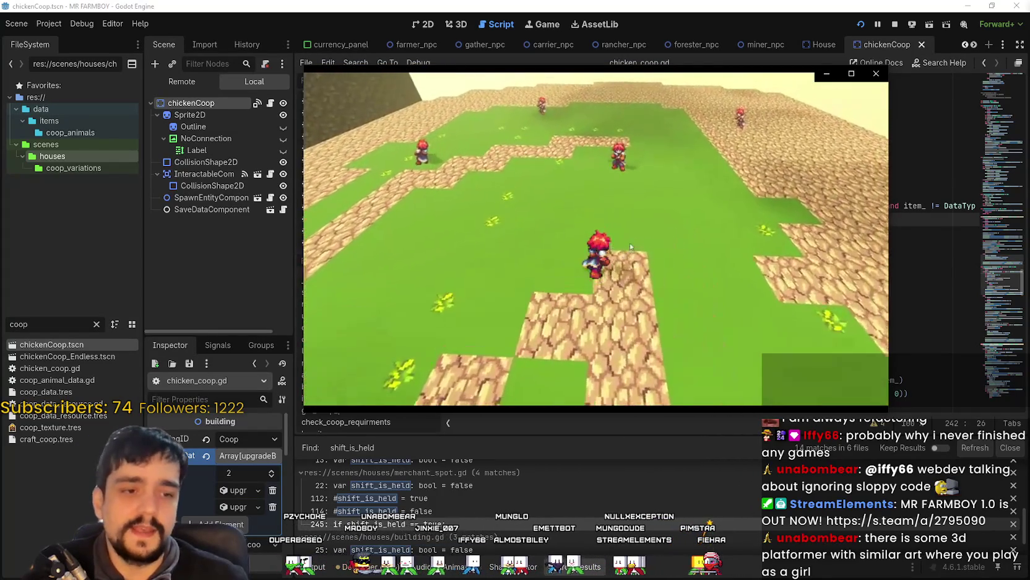
mouse_move(524, 121)
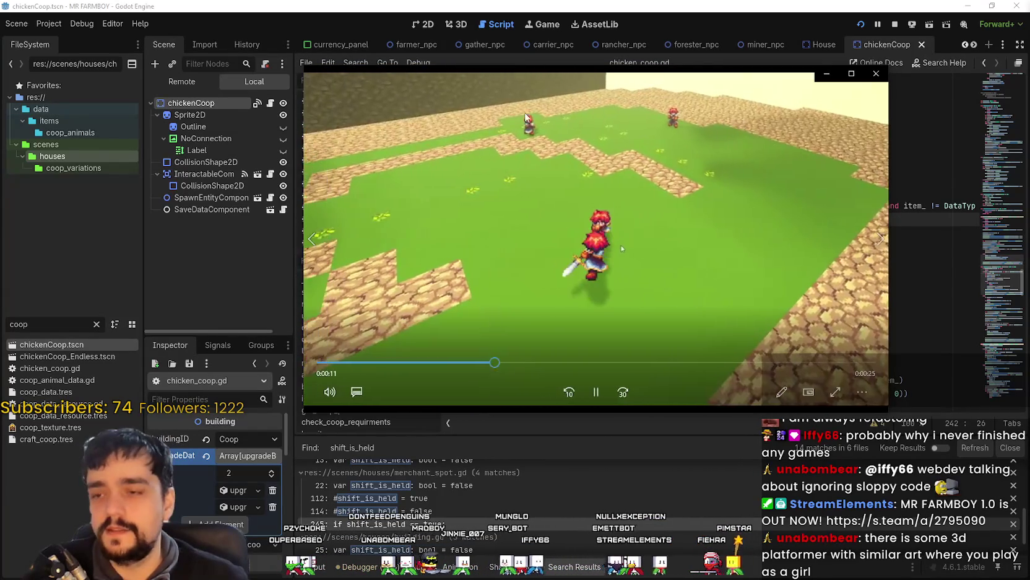
mouse_move(610, 73)
left_mouse_down()
mouse_move(791, 55)
mouse_move(761, 35)
left_mouse_up()
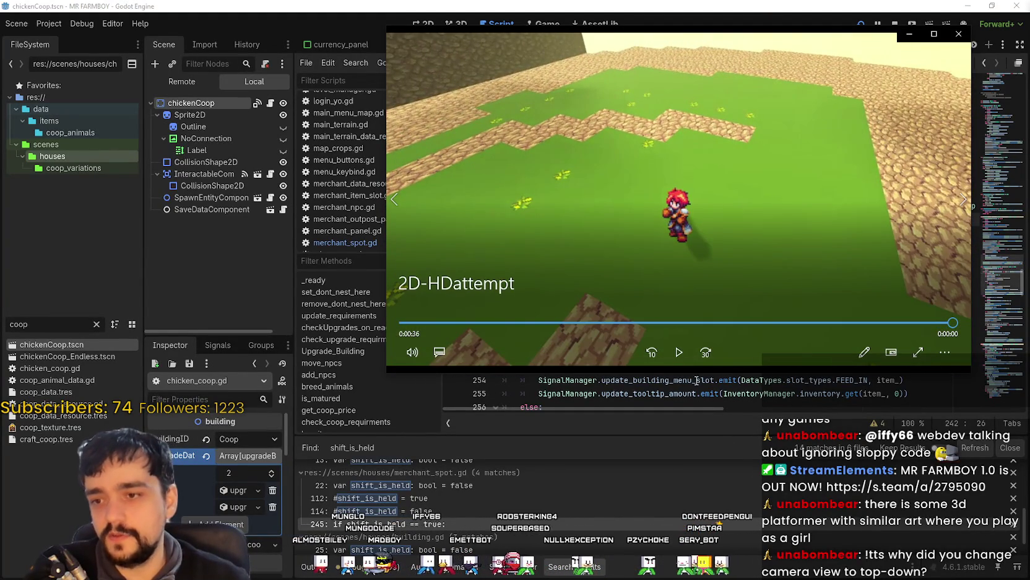
Restart the clip again and press W and Q keys as it plays to its 0:36 end
left_click(708, 336)
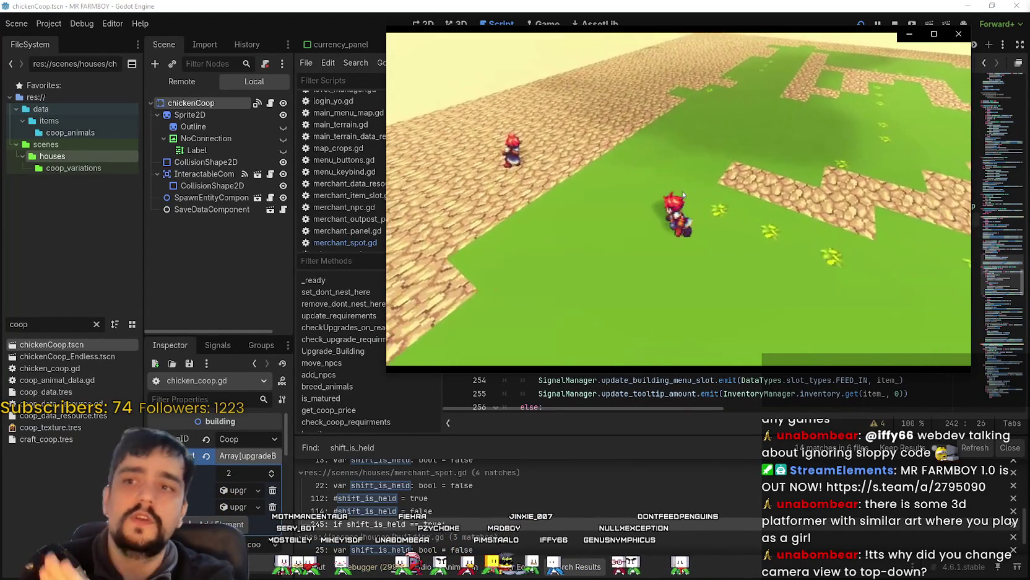
key("w")
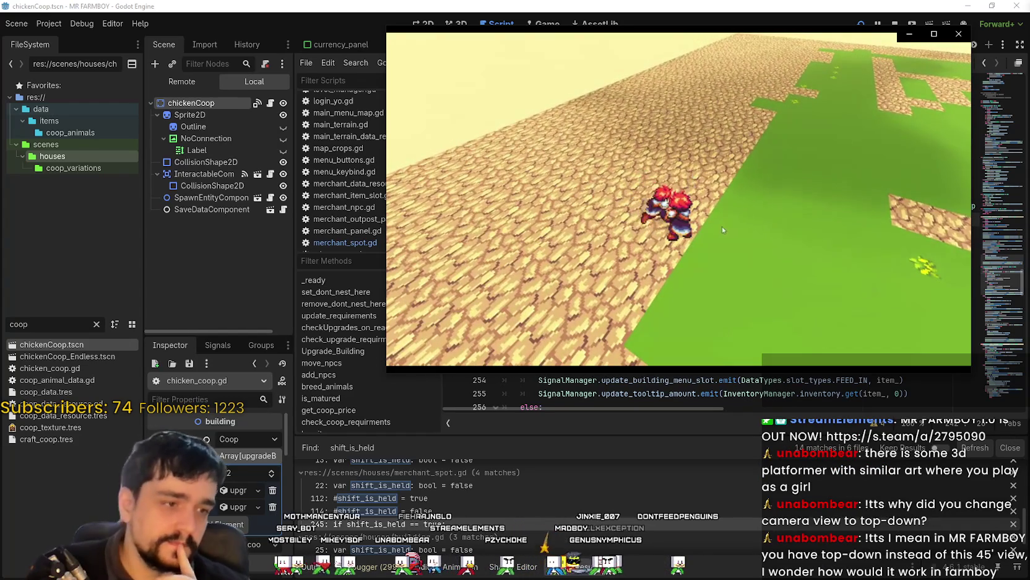
key("q")
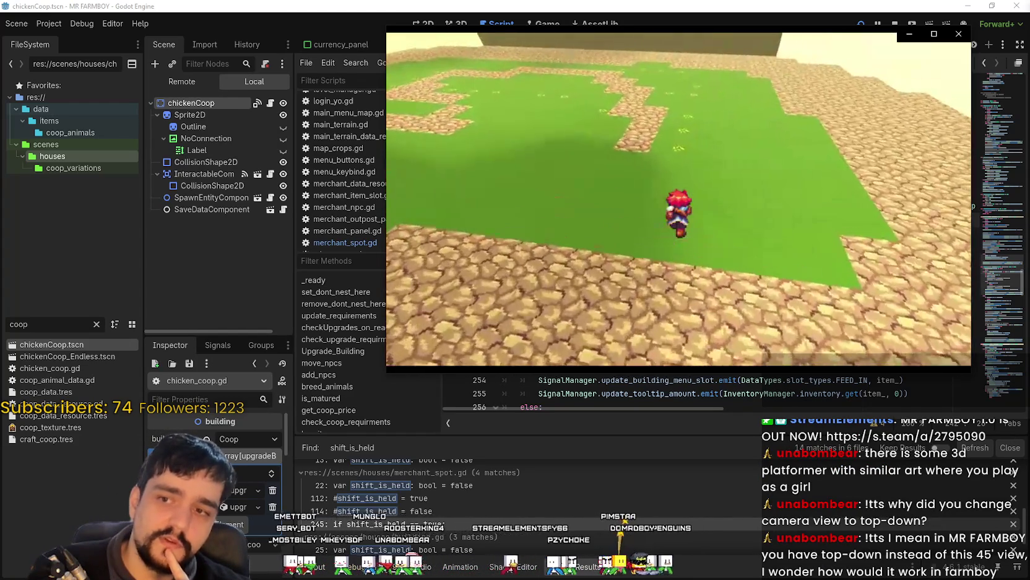
key("w")
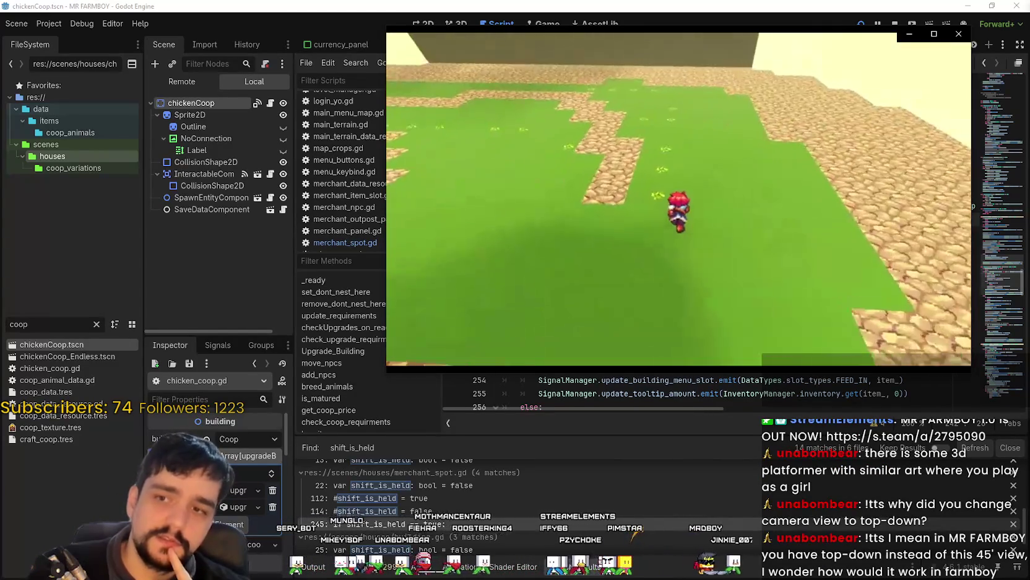
key("q")
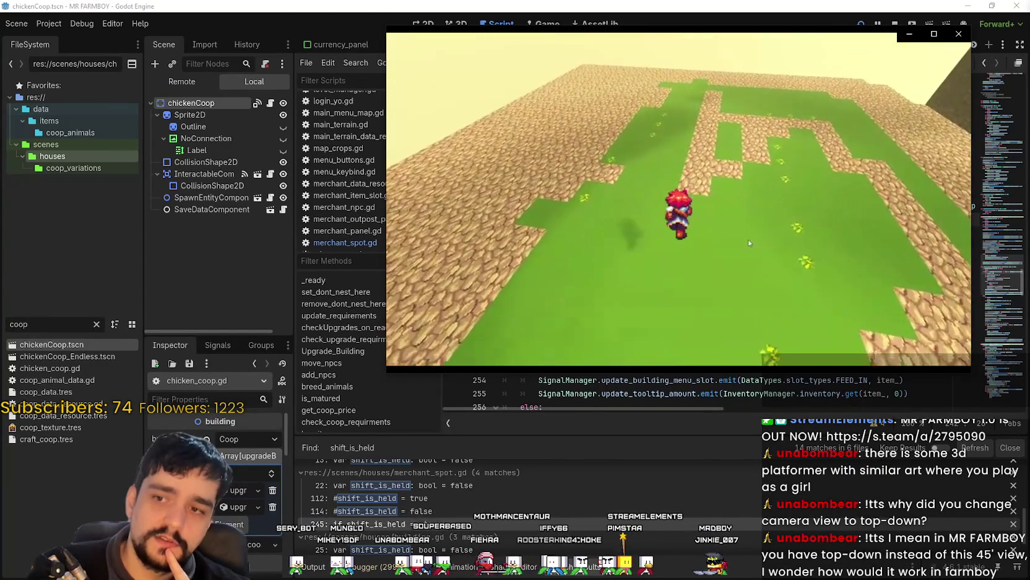
key("q")
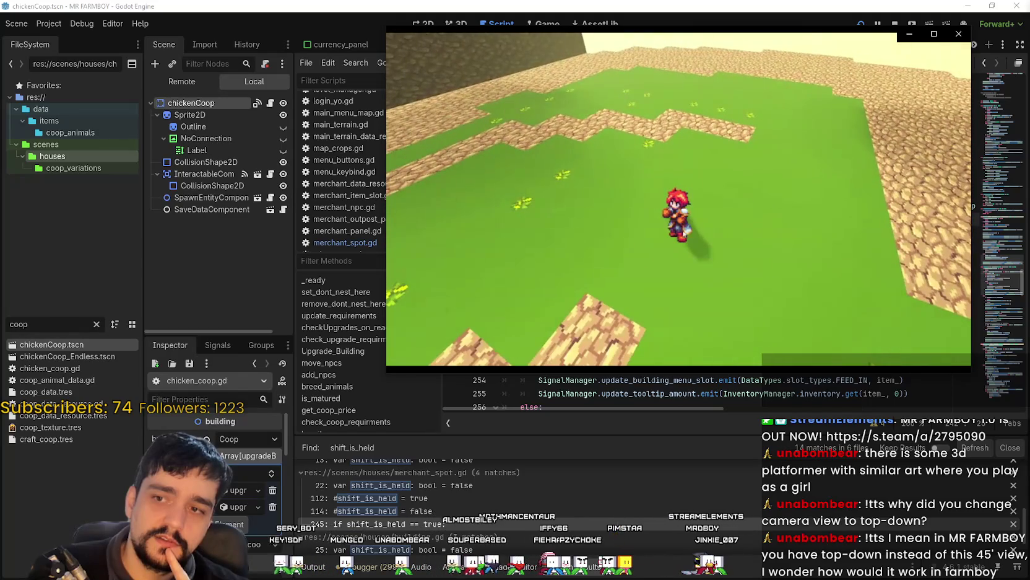
mouse_move(779, 269)
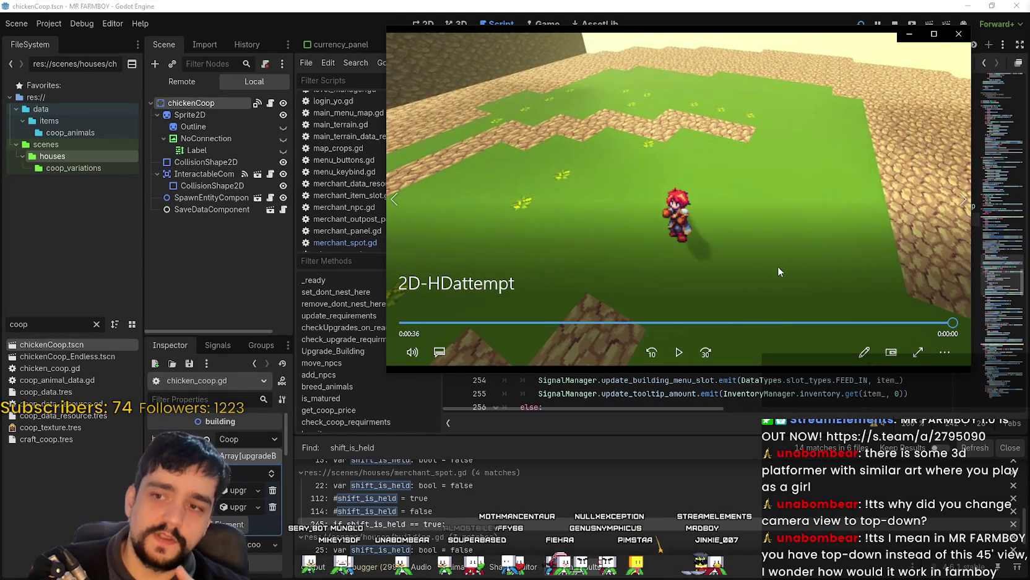
Replay the 2D-HDattempt clip twice and shift the player window left and down
left_click(686, 351)
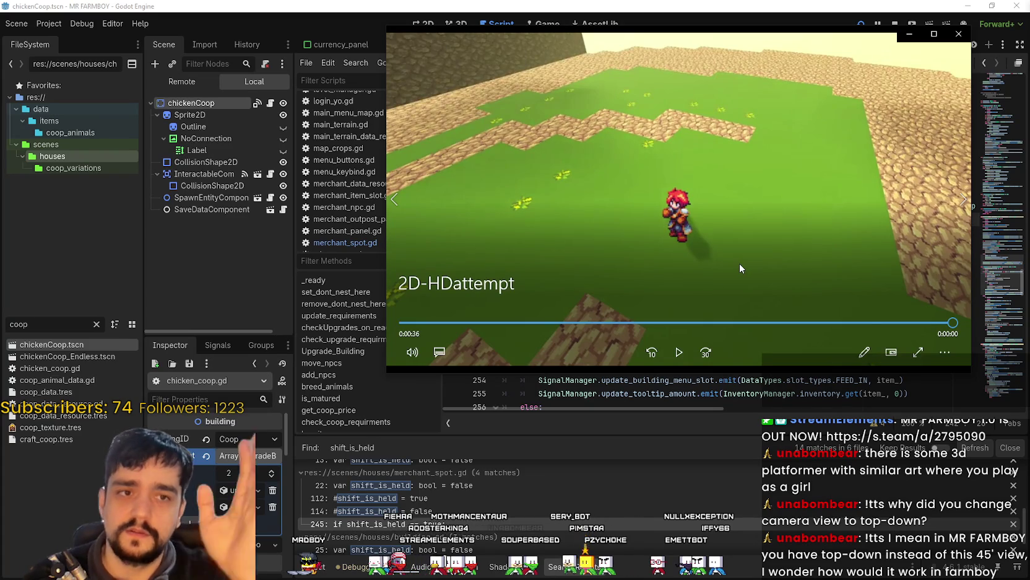
left_click(667, 348)
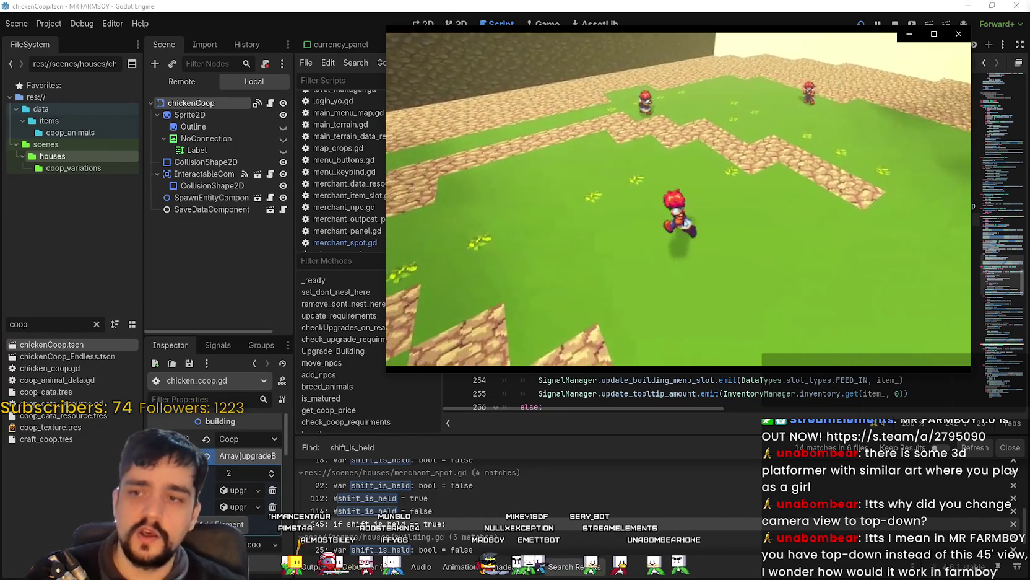
mouse_move(785, 113)
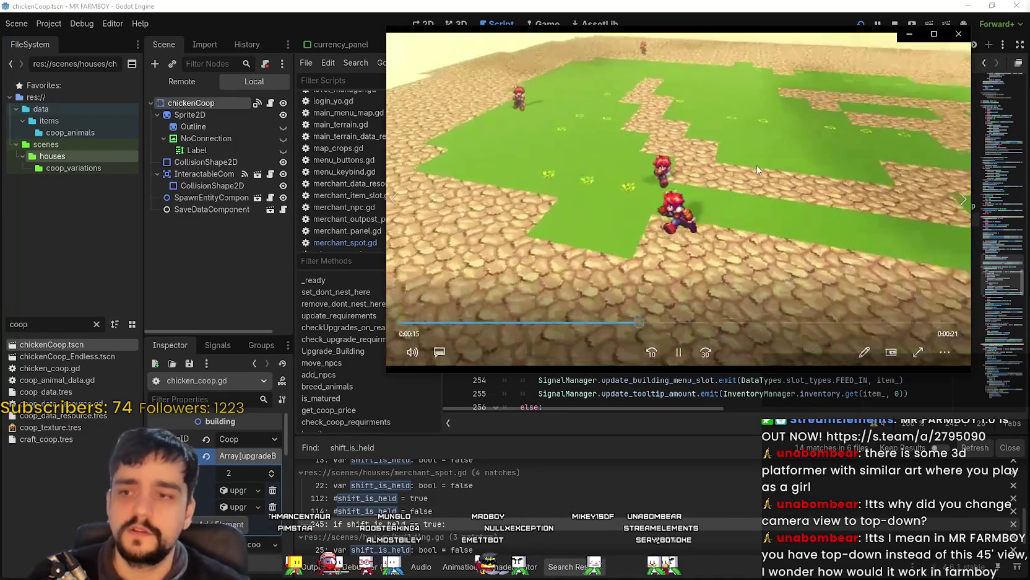
left_click_drag(759, 35, 724, 42)
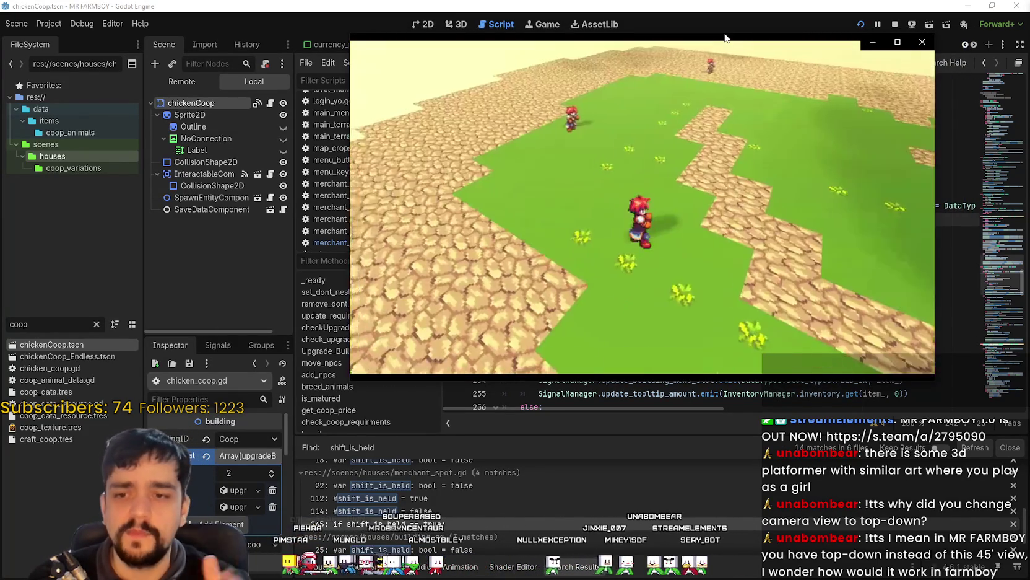
Replay the clip one last time, then close Media Player
mouse_move(690, 138)
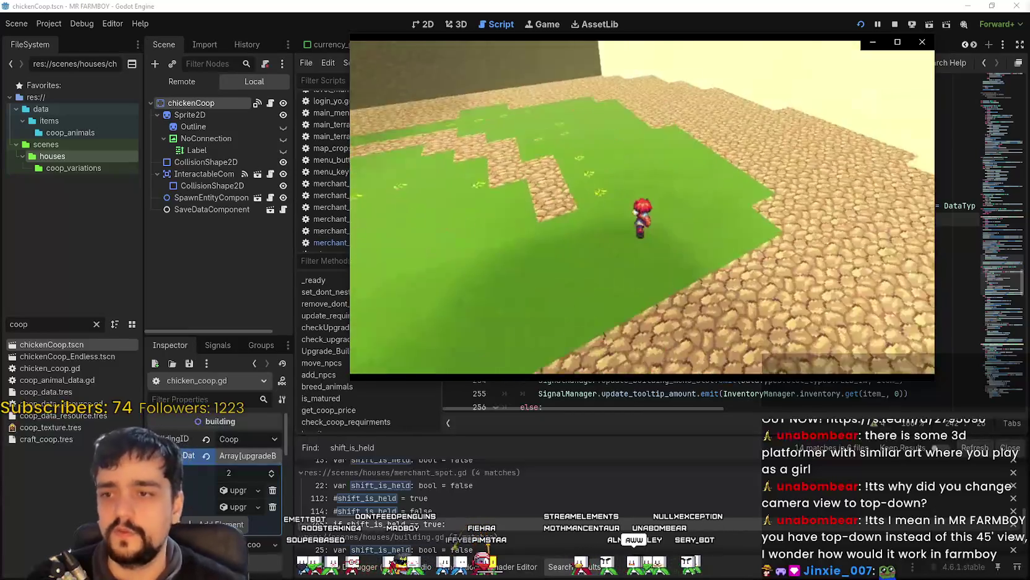
mouse_move(630, 164)
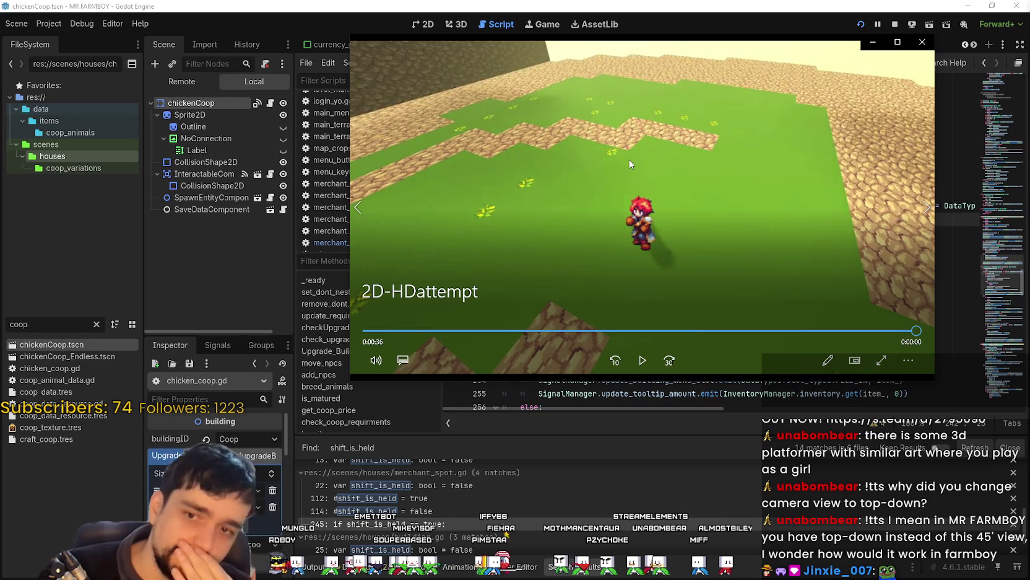
left_click(640, 361)
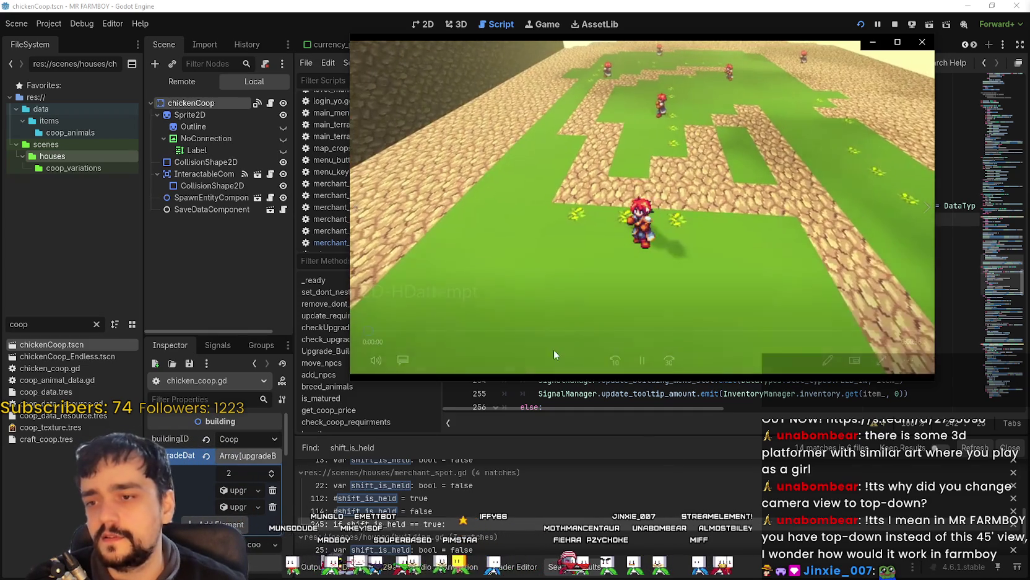
left_click(464, 331)
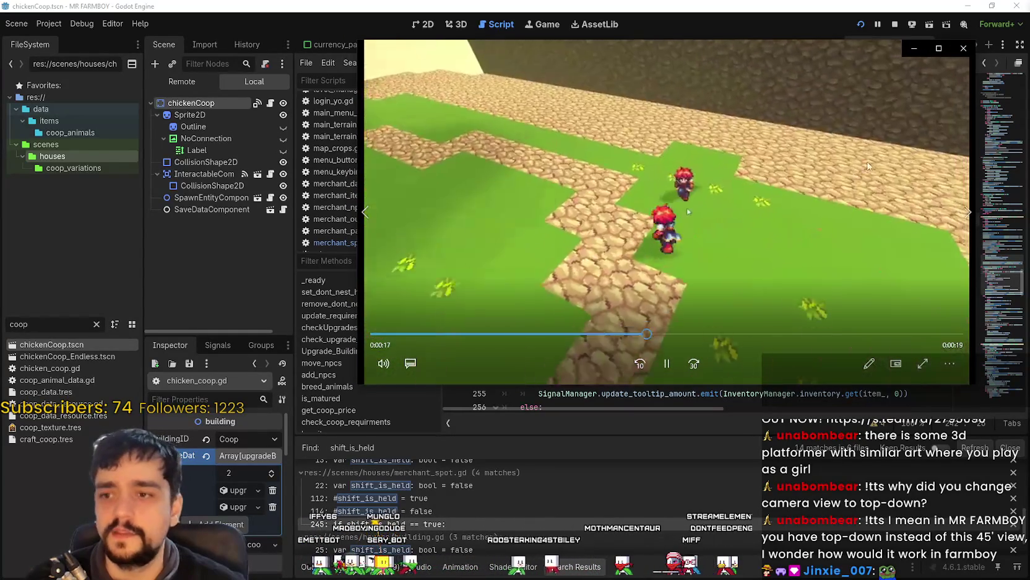
left_click(963, 49)
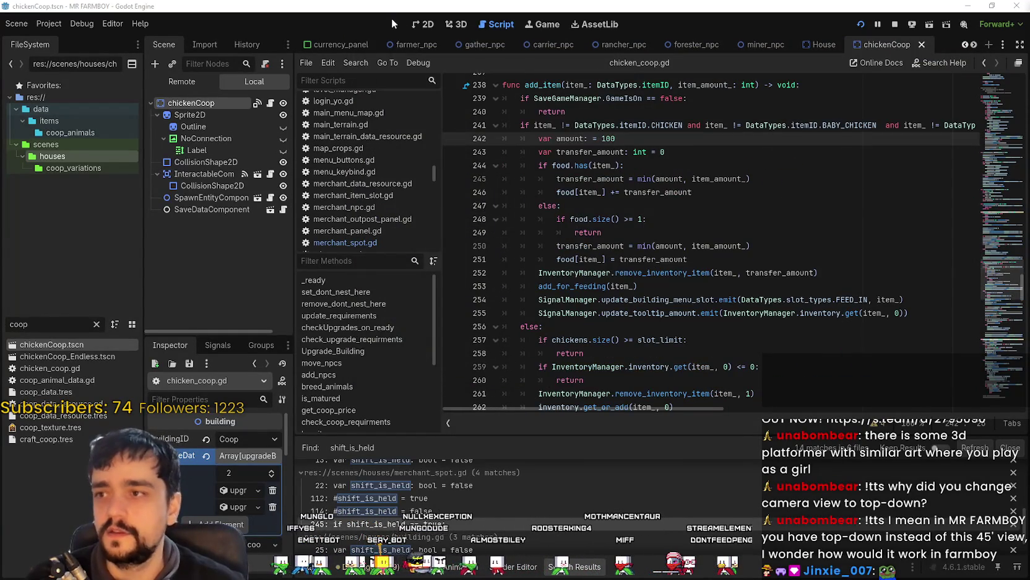
Switch Godot's editor to the 2D view
left_click(423, 24)
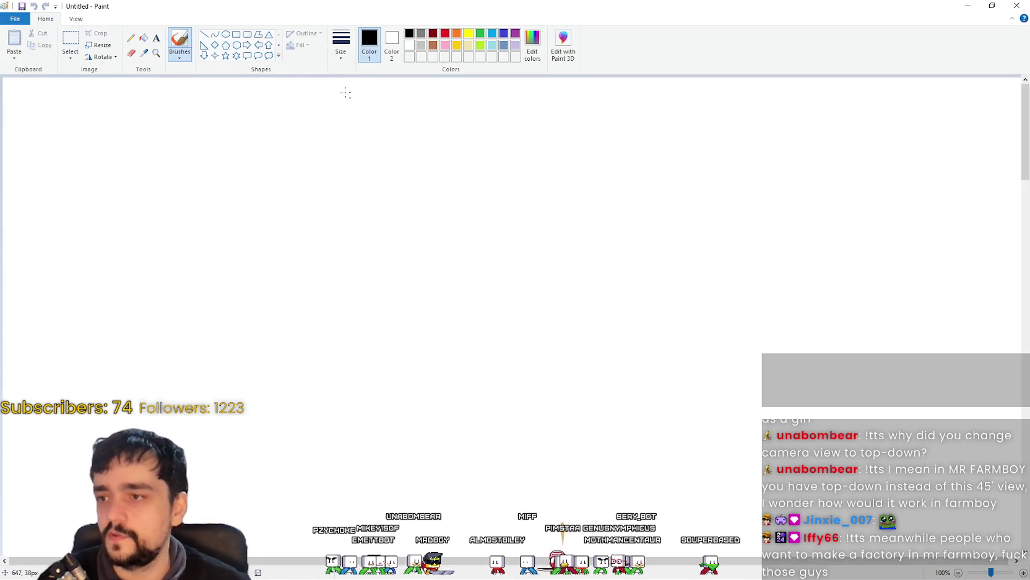
Write the title 'CUTE FANTASY GAME' near the top of the canvas
left_click(156, 38)
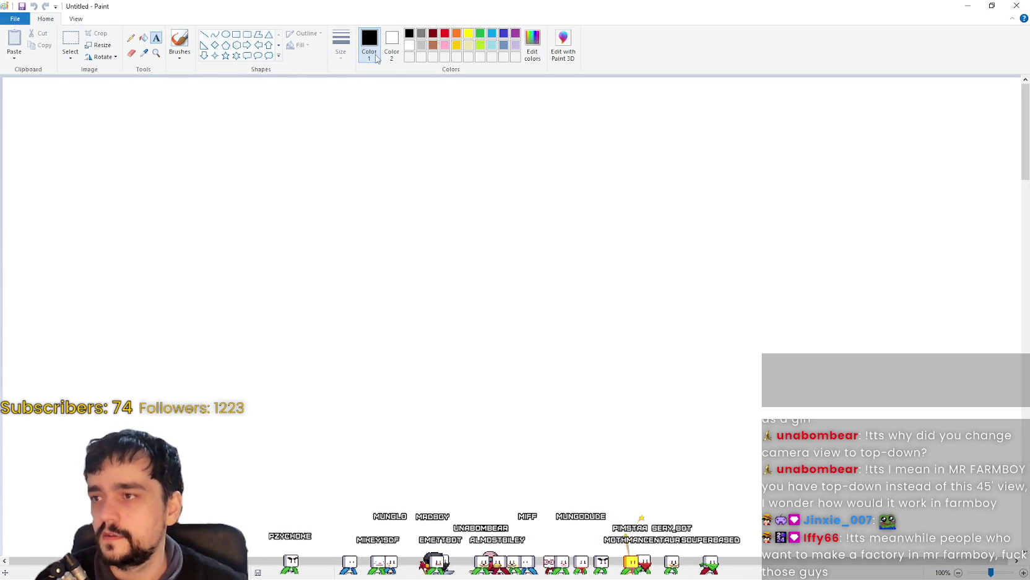
left_click(371, 145)
type("CU")
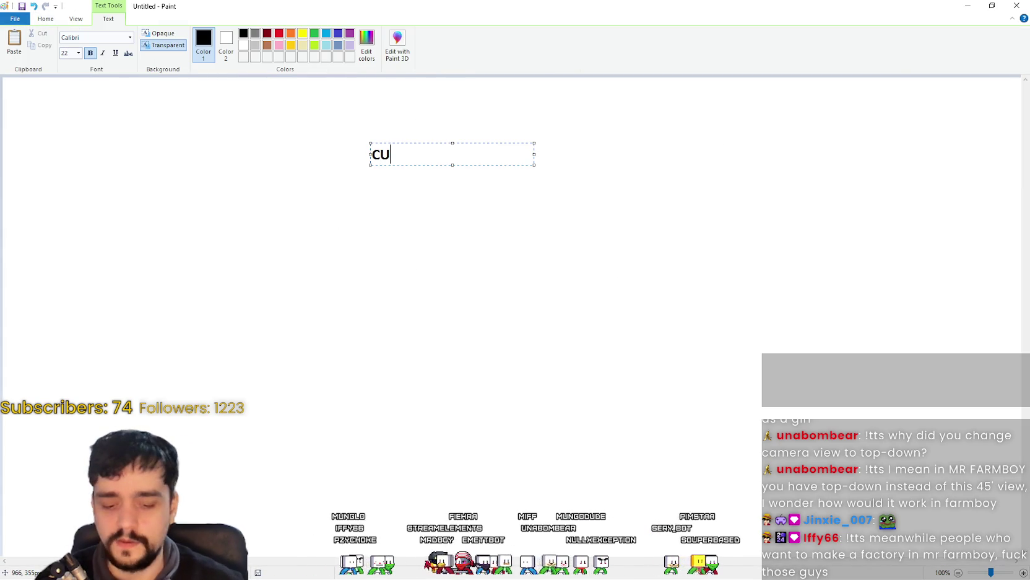
type("TE FANTASY GAME")
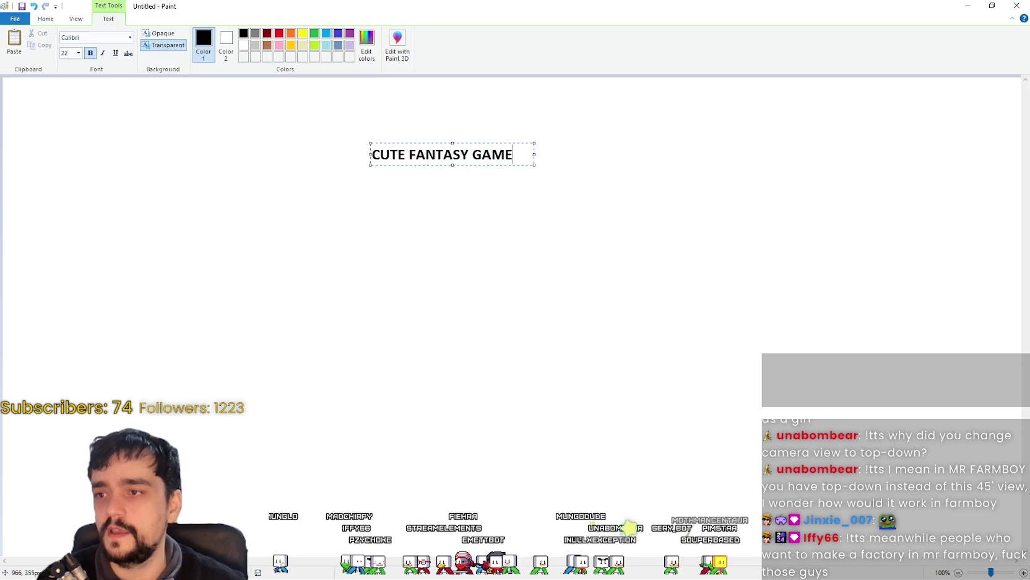
left_click(539, 225)
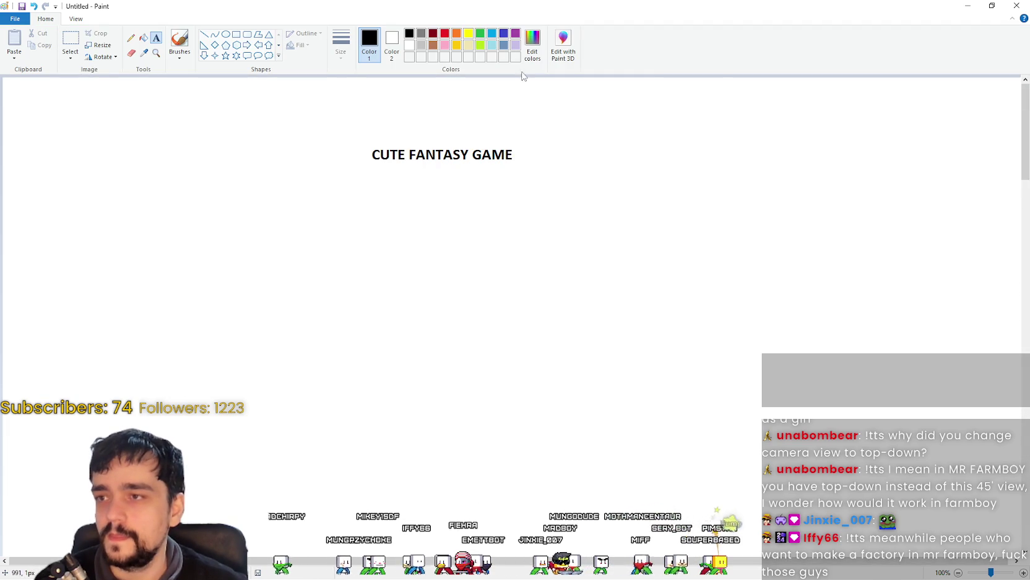
Draw a green oval circle on the left of the canvas and reposition it
left_click(480, 33)
left_click(225, 34)
mouse_move(84, 250)
left_mouse_down()
mouse_move(255, 433)
mouse_move(247, 301)
left_mouse_up()
mouse_move(254, 209)
left_mouse_down()
mouse_move(292, 499)
mouse_move(306, 428)
mouse_move(315, 487)
mouse_move(260, 424)
mouse_move(258, 489)
mouse_move(269, 464)
mouse_move(246, 384)
mouse_move(260, 436)
left_mouse_up()
mouse_move(225, 352)
left_mouse_down()
mouse_move(221, 307)
mouse_move(229, 407)
mouse_move(235, 322)
mouse_move(303, 309)
mouse_move(274, 322)
mouse_move(265, 342)
mouse_move(239, 325)
left_mouse_up()
Place the green circle and label it FARM
left_click(384, 321)
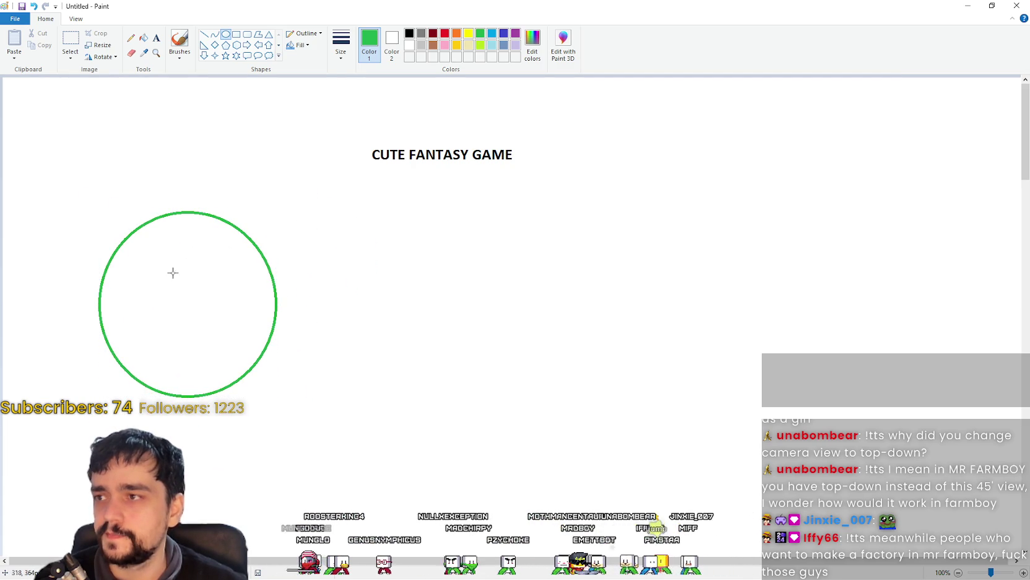
left_click(156, 38)
left_click(161, 236)
type("FAR<")
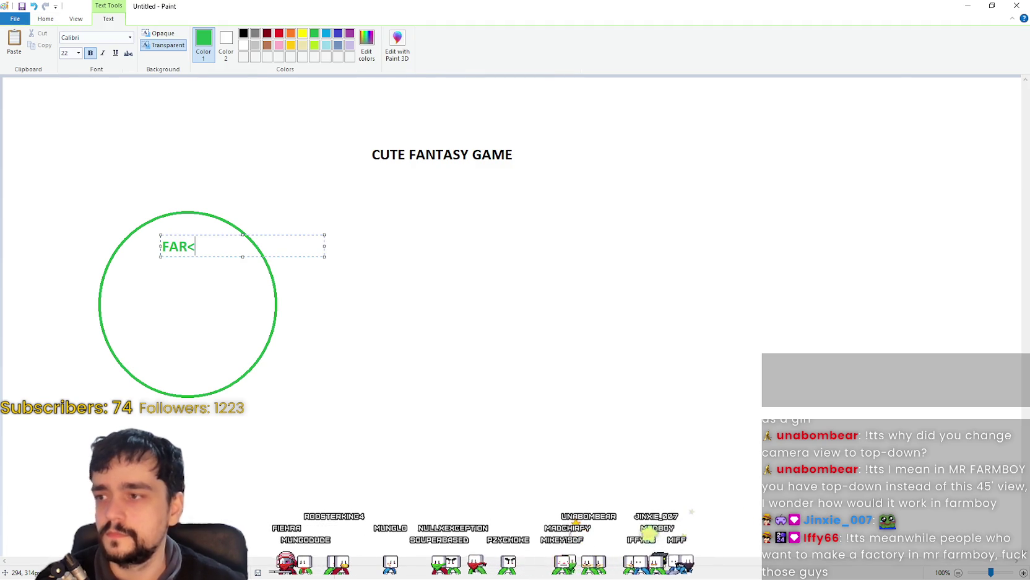
key("BackSpace")
type("M")
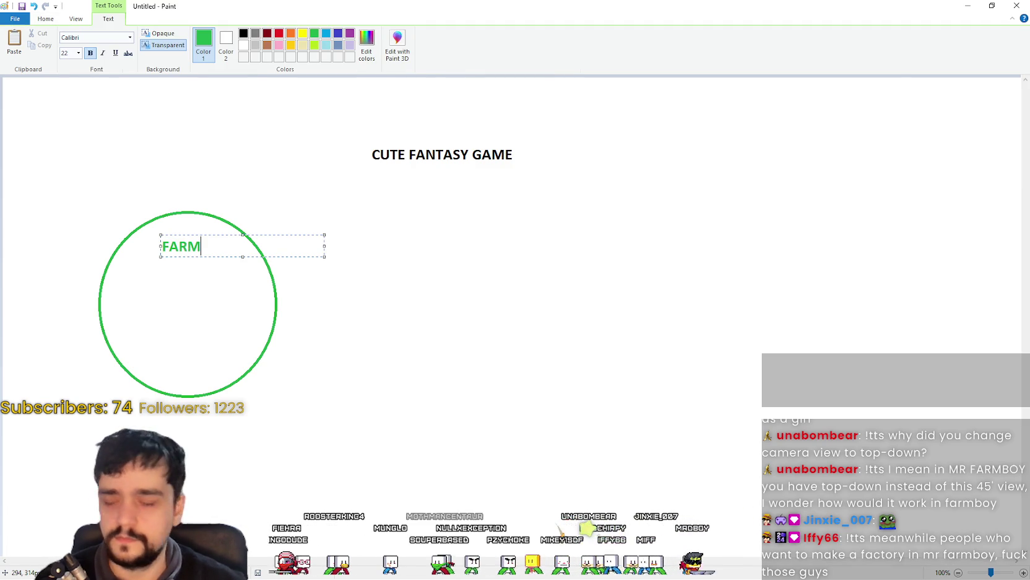
left_click(291, 342)
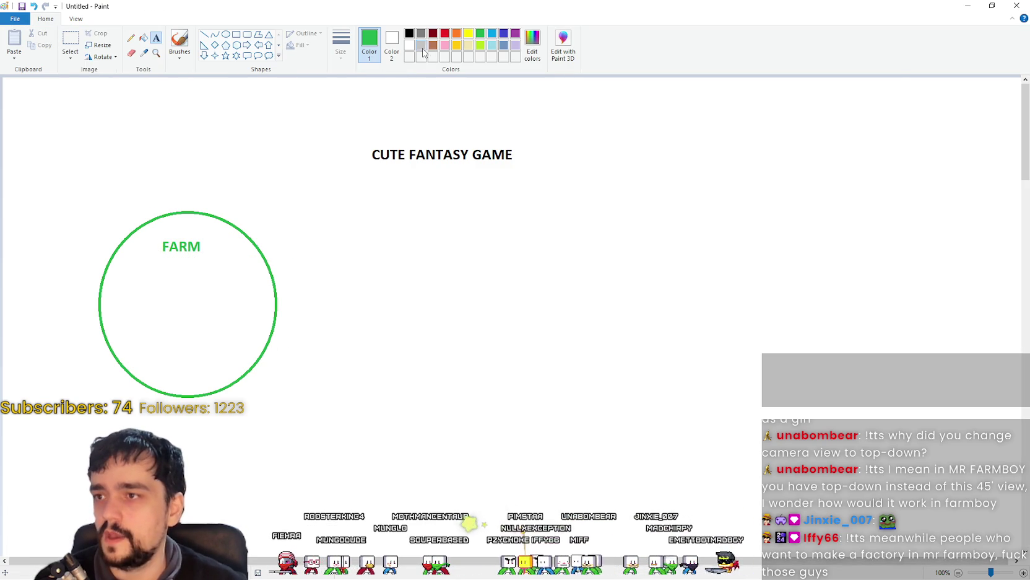
Draw a long brown bar, a small brown box, a purple box and a large light-blue box
left_click(236, 34)
mouse_move(261, 281)
left_mouse_down()
mouse_move(441, 345)
mouse_move(479, 315)
mouse_move(563, 322)
left_mouse_up()
left_click(561, 337)
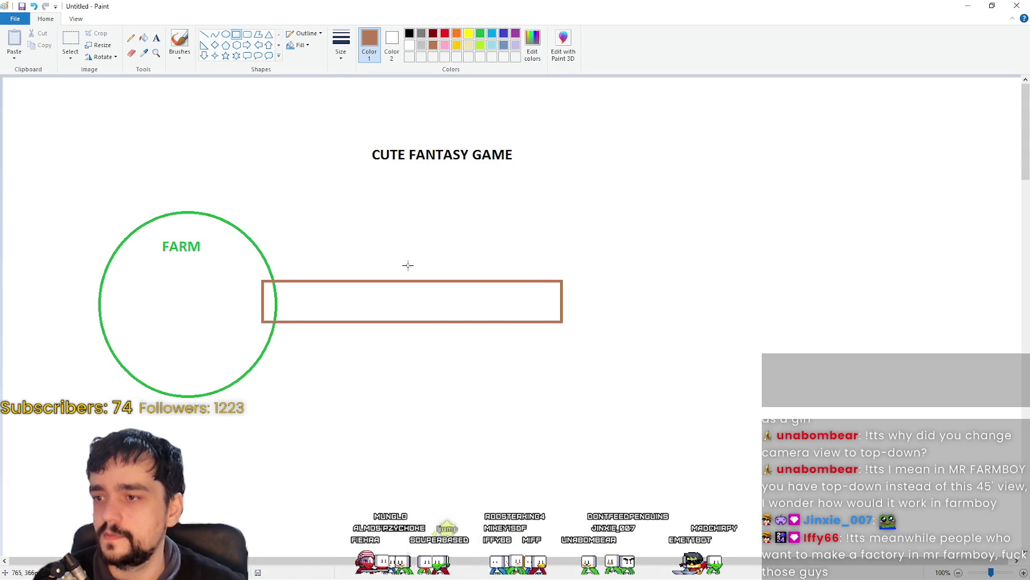
left_click_drag(376, 210, 415, 281)
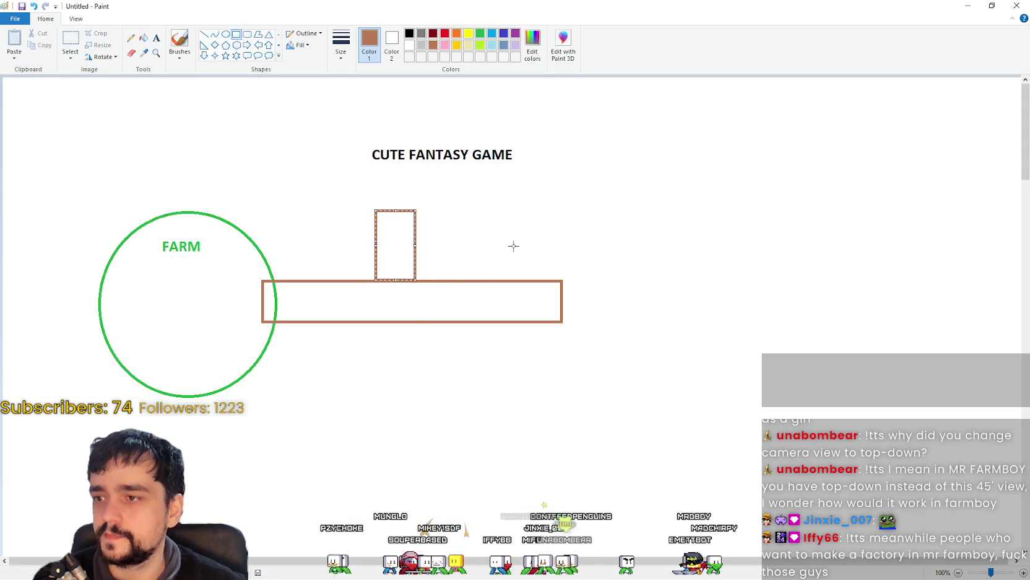
left_click(515, 32)
mouse_move(296, 128)
left_mouse_down()
mouse_move(382, 231)
mouse_move(397, 218)
mouse_move(442, 216)
left_mouse_up()
left_click(596, 250)
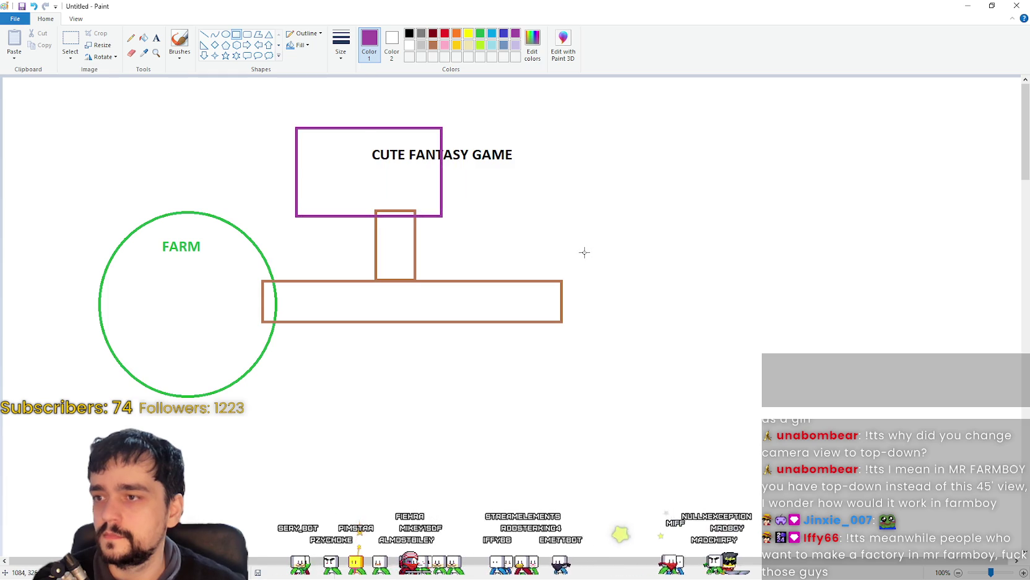
left_click(490, 36)
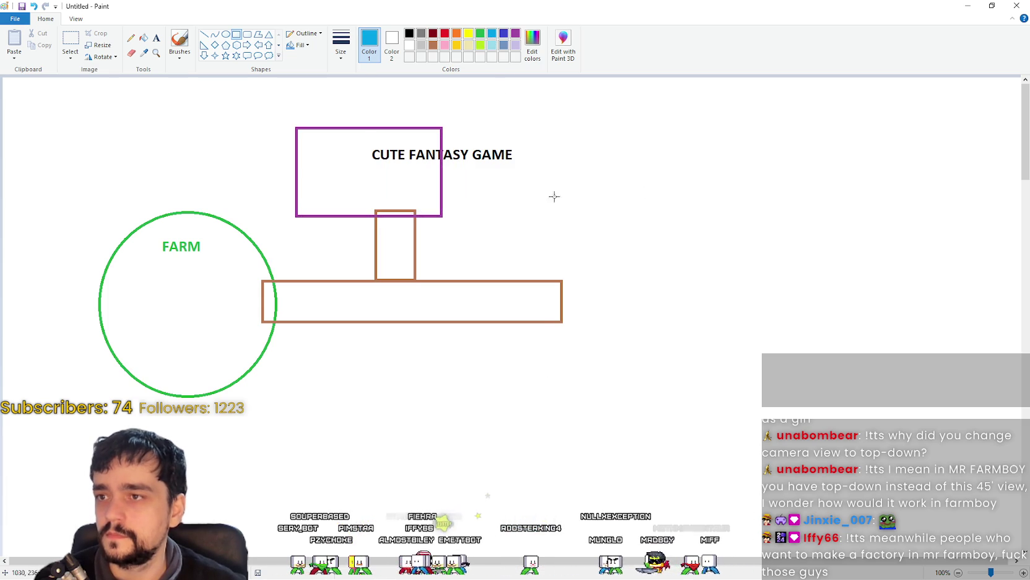
mouse_move(544, 132)
left_mouse_down()
mouse_move(947, 557)
mouse_move(997, 551)
mouse_move(983, 547)
left_mouse_up()
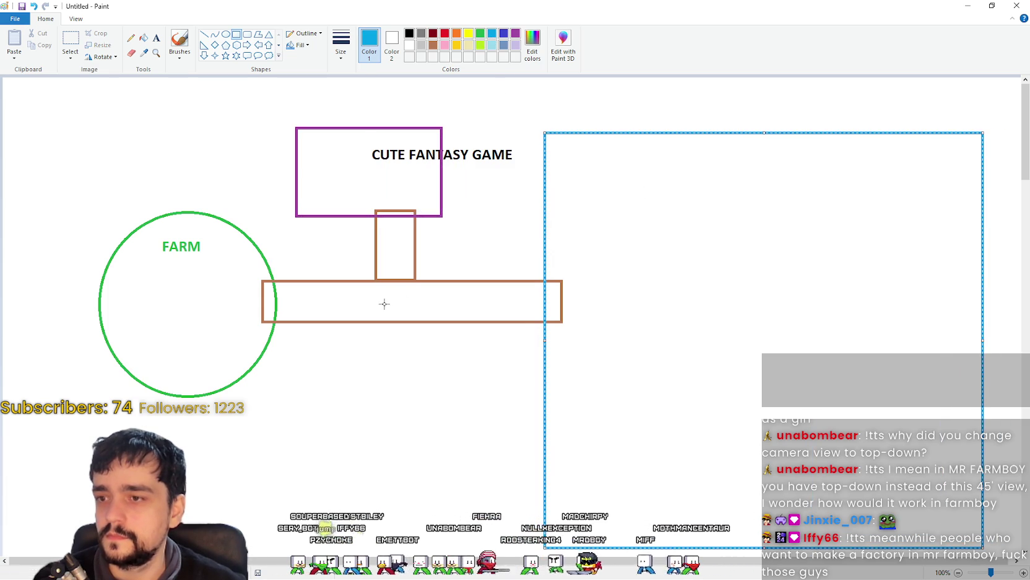
Label the brown bar 'Cross Road' and the purple box 'Kingdom' in black text
left_click(409, 34)
left_click(156, 37)
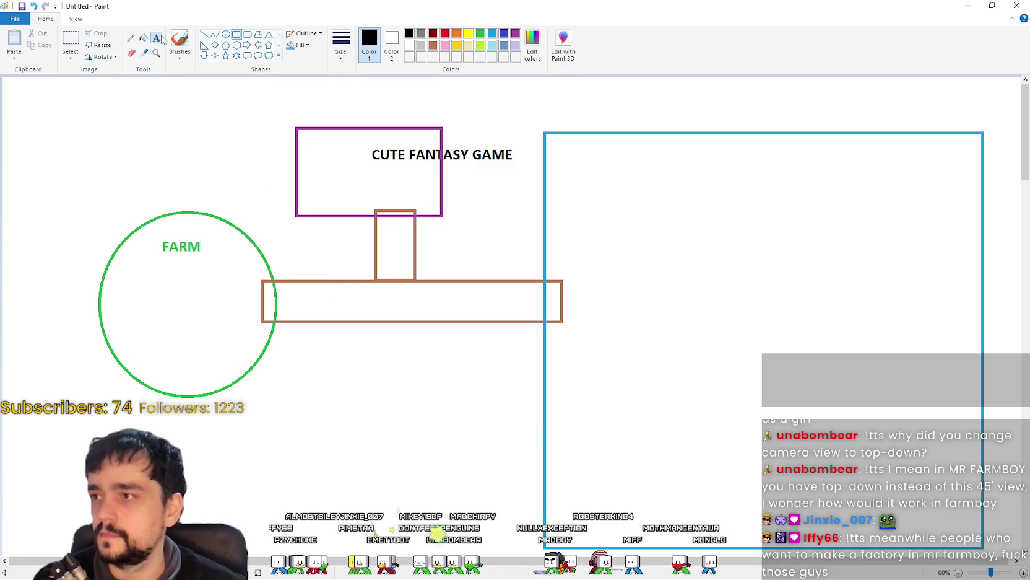
left_click(323, 301)
type("Cross")
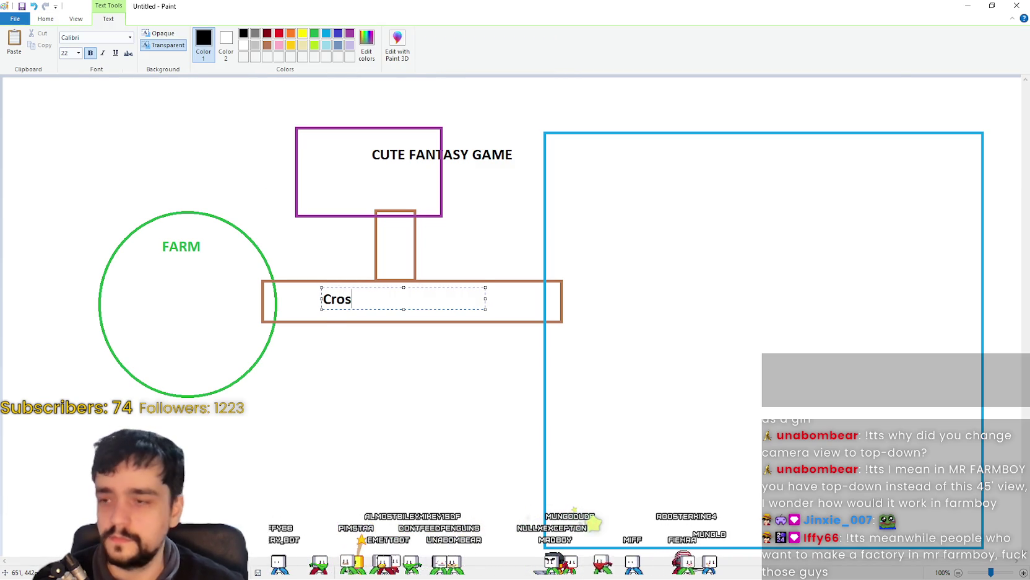
type("Road")
left_click(357, 301)
left_click(369, 342)
left_click(323, 174)
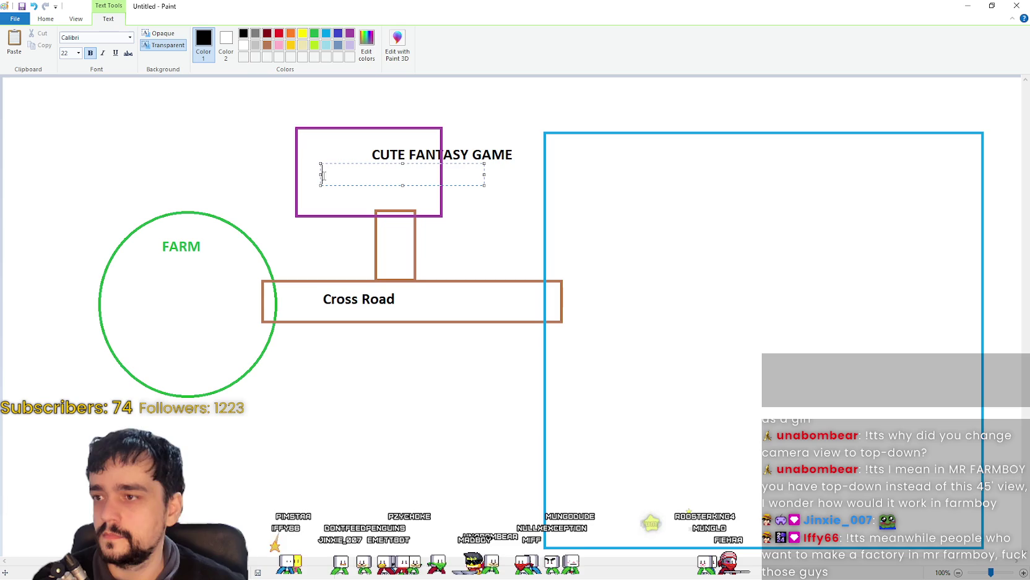
type("Kingdom")
left_click(587, 314)
key("Tab")
type("ADVENTURE")
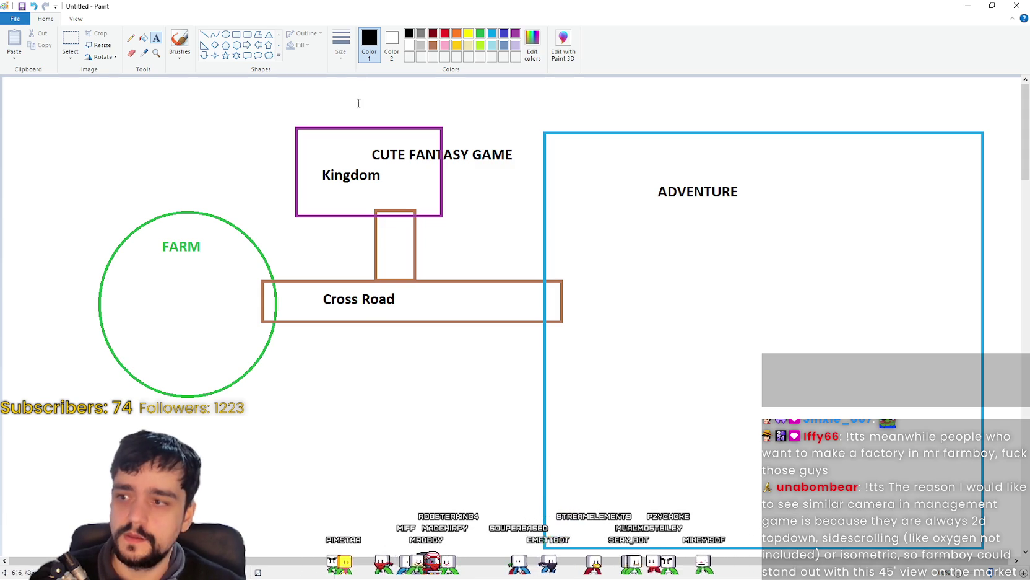
Draw a thick dark-red vertical line along the FARM circle's right edge, redoing it once
left_click(433, 33)
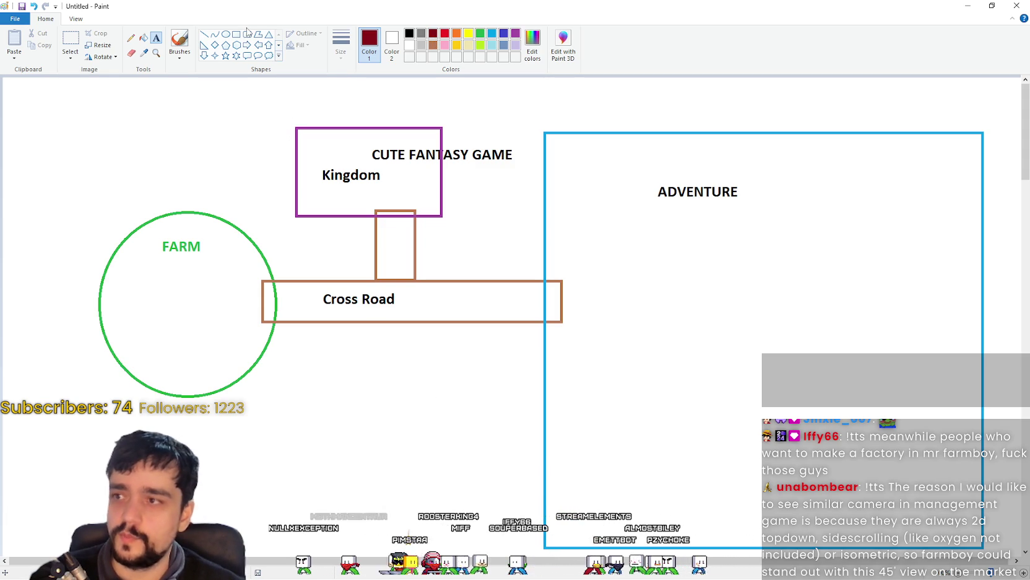
left_click(203, 34)
left_click(304, 33)
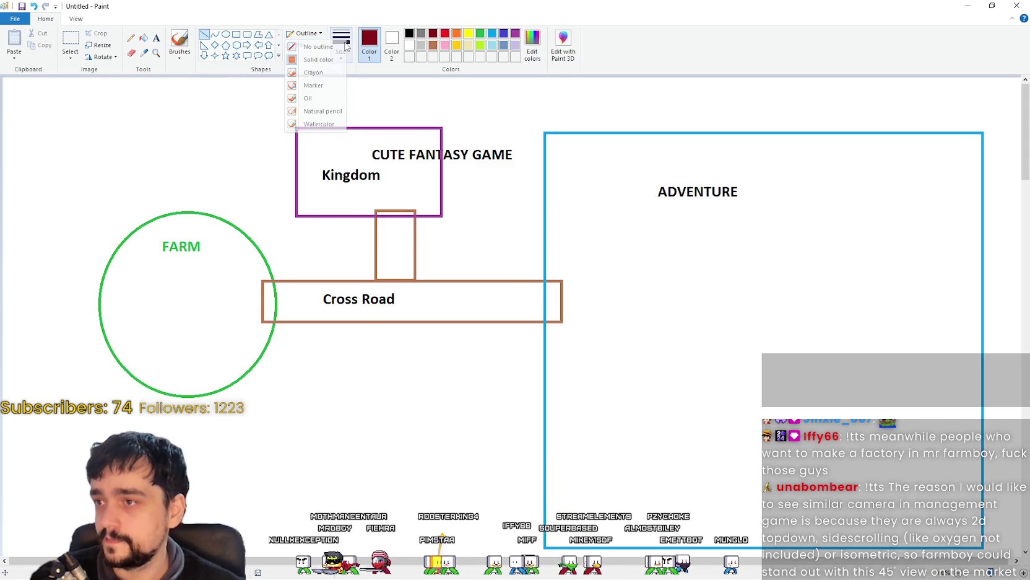
left_click(341, 44)
left_click(338, 137)
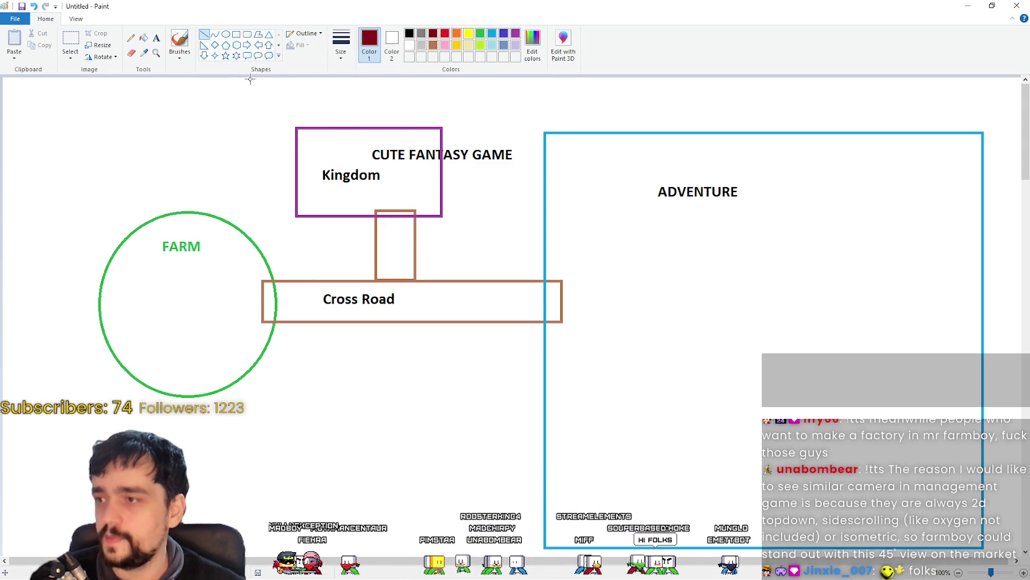
left_click_drag(252, 87, 245, 525)
key("ctrl+z")
mouse_move(266, 85)
left_mouse_down()
mouse_move(257, 456)
mouse_move(267, 515)
left_mouse_up()
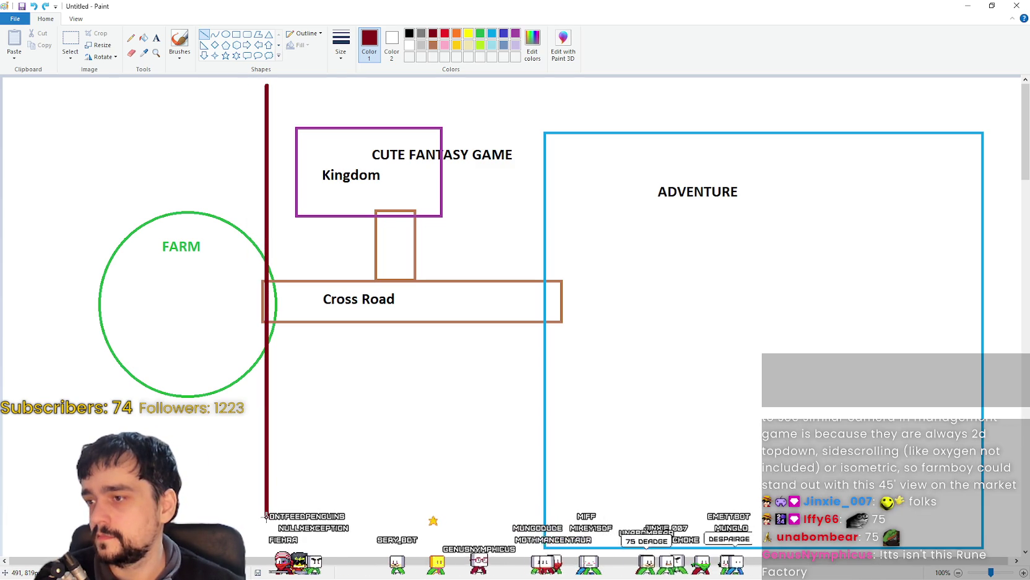
left_click(389, 476)
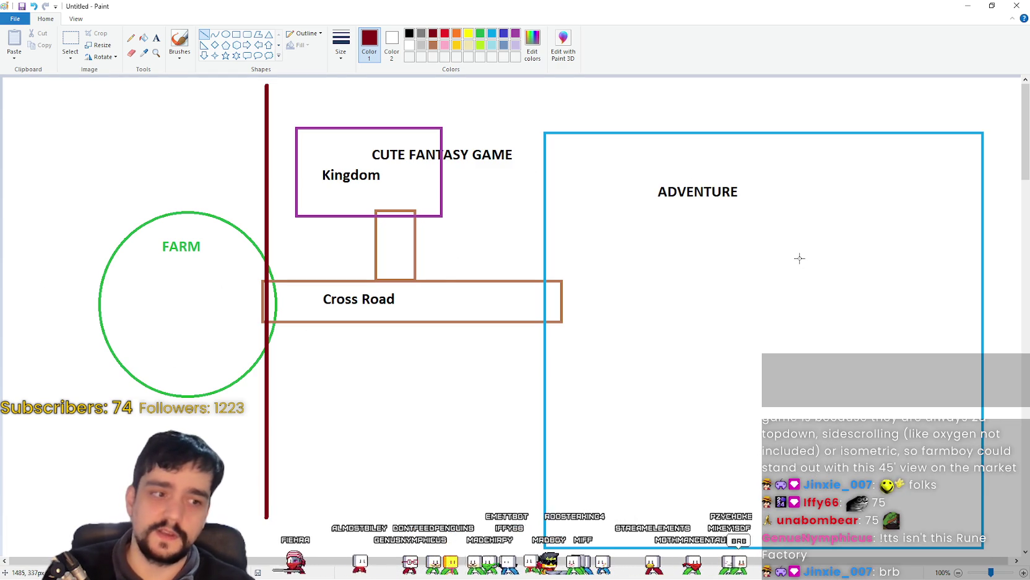
scroll(768, 219, "down", 3)
scroll(768, 210, "up", 3)
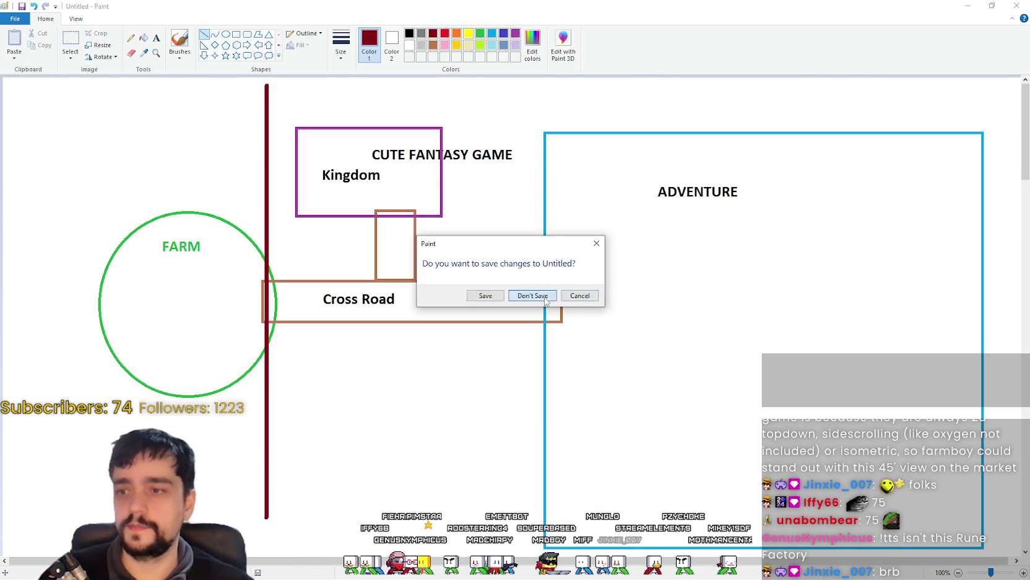
Close the Paint sketch, choosing Don't Save
key("n")
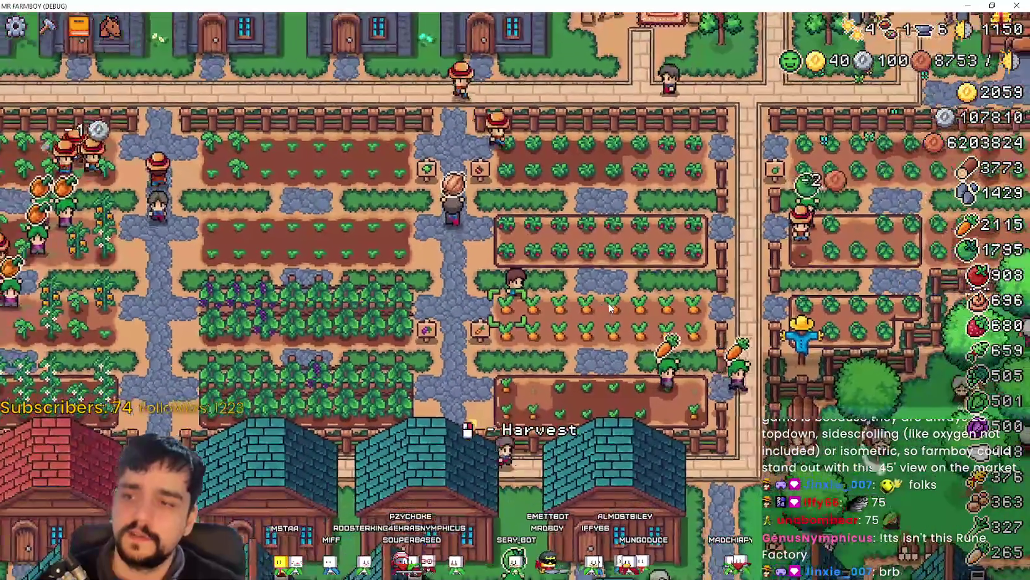
Zoom the game camera toward the village, then stop the game with F8
scroll(610, 308, "up", 3)
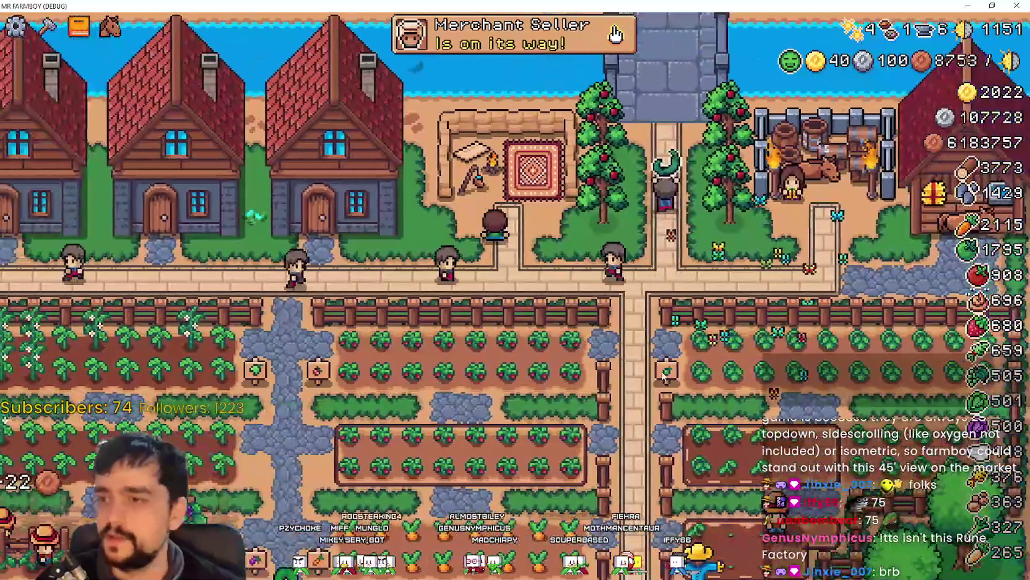
key("F8")
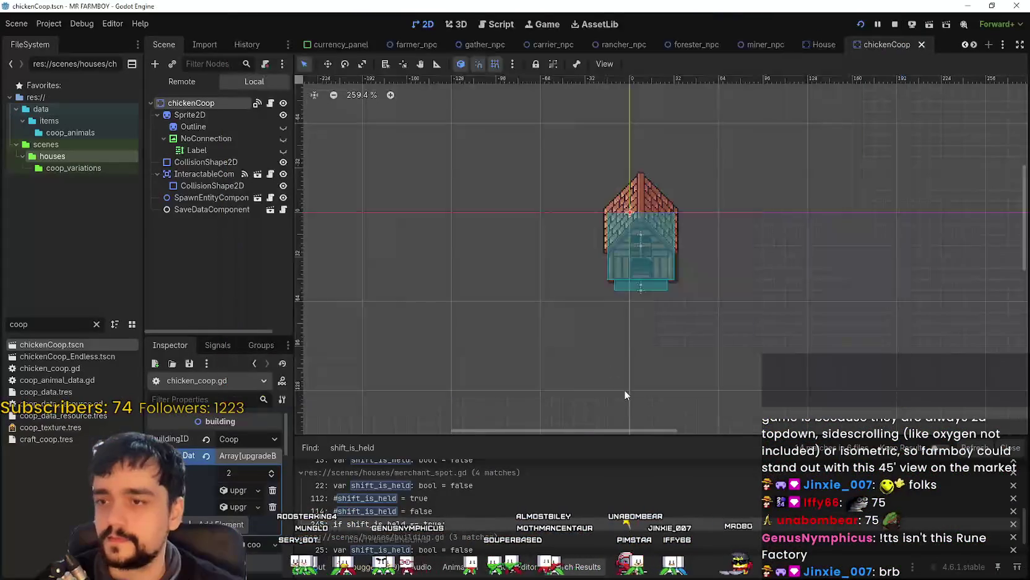
Open merchant_spot.gd at add_item and select lines 258–265 with the alt_is_held and ctrl_is_held branches
left_click(415, 520)
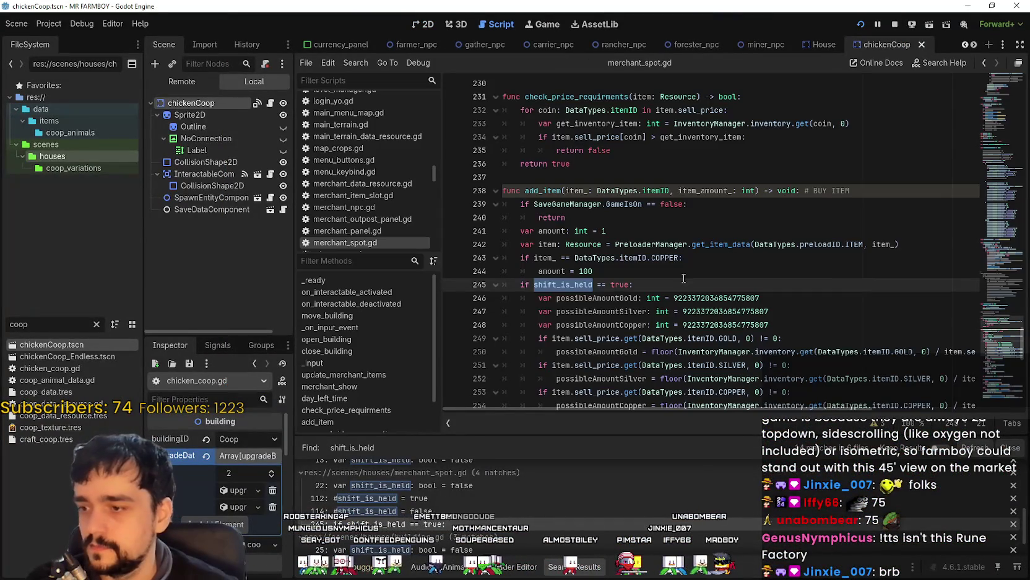
scroll(681, 279, "down", 3)
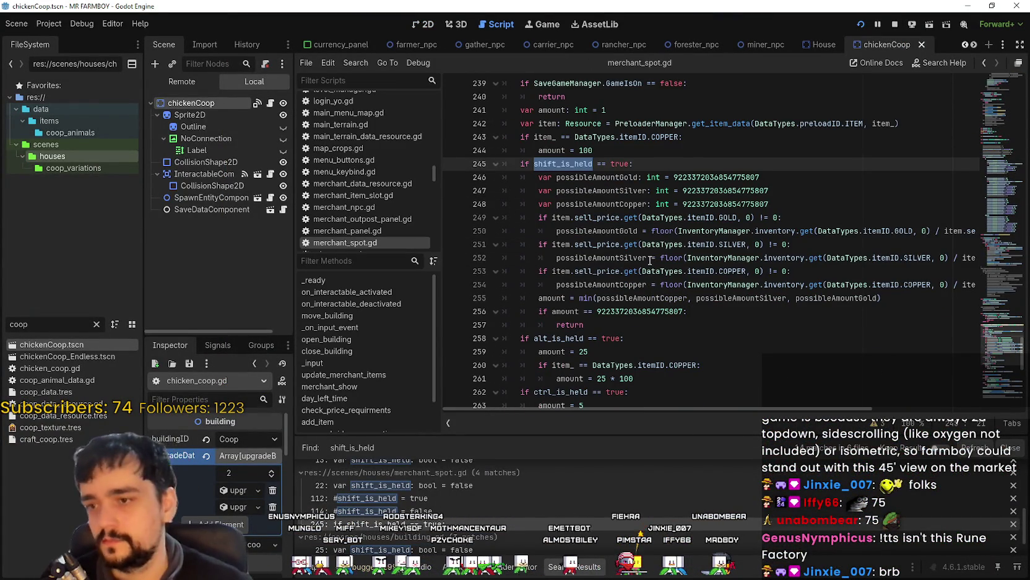
scroll(650, 260, "down", 1)
left_click(613, 280)
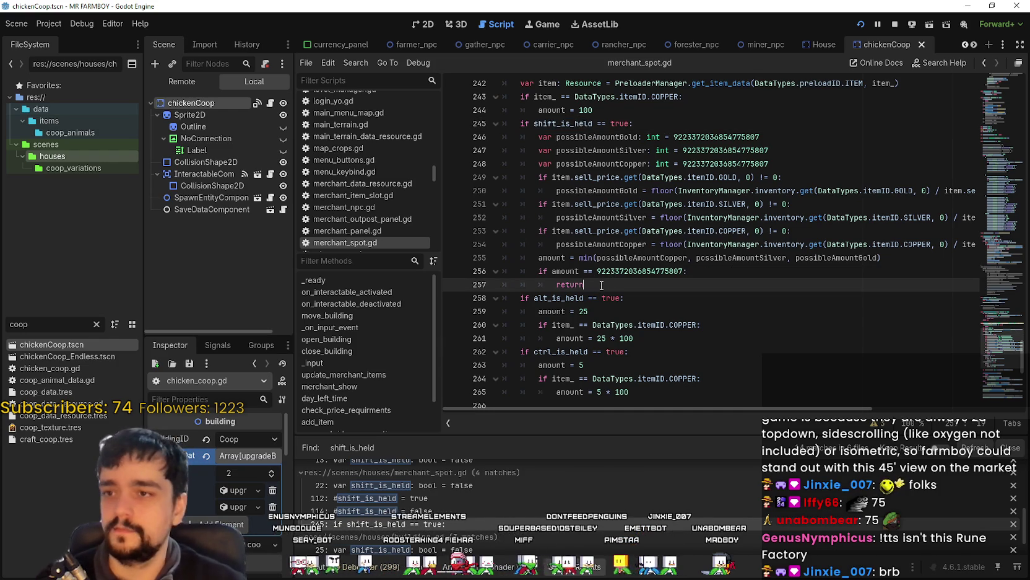
left_click(672, 354)
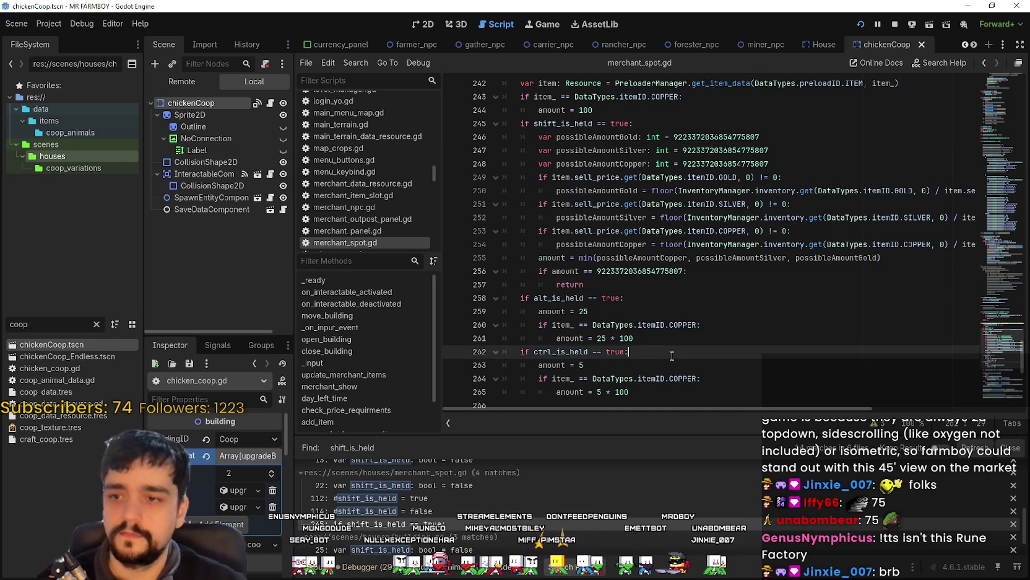
scroll(673, 355, "down", 3)
left_click(653, 270)
left_click_drag(653, 270, 525, 177)
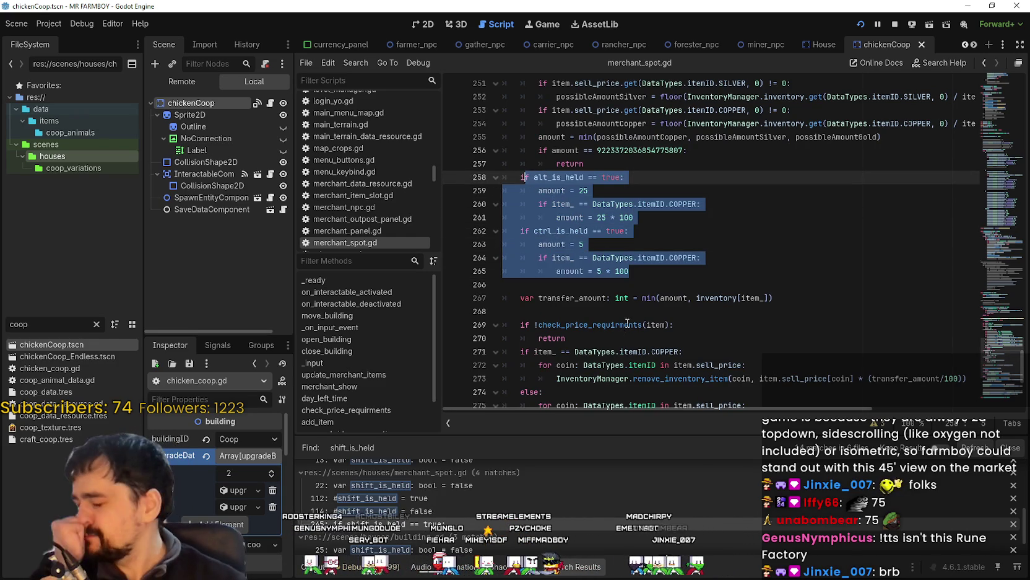
left_click(631, 269)
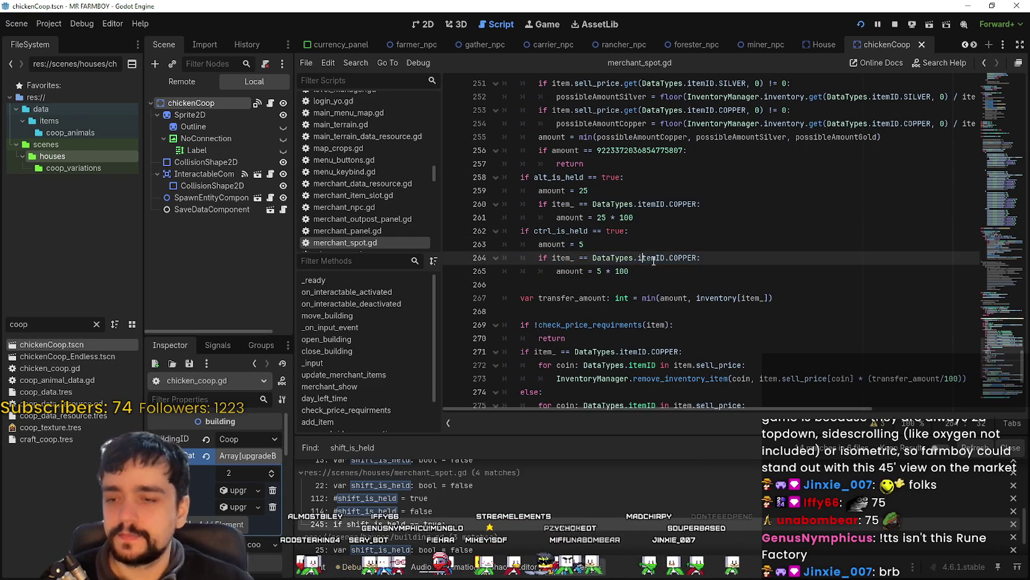
mouse_move(630, 265)
left_mouse_down()
mouse_move(504, 191)
mouse_move(503, 177)
left_mouse_up()
key("ctrl+c")
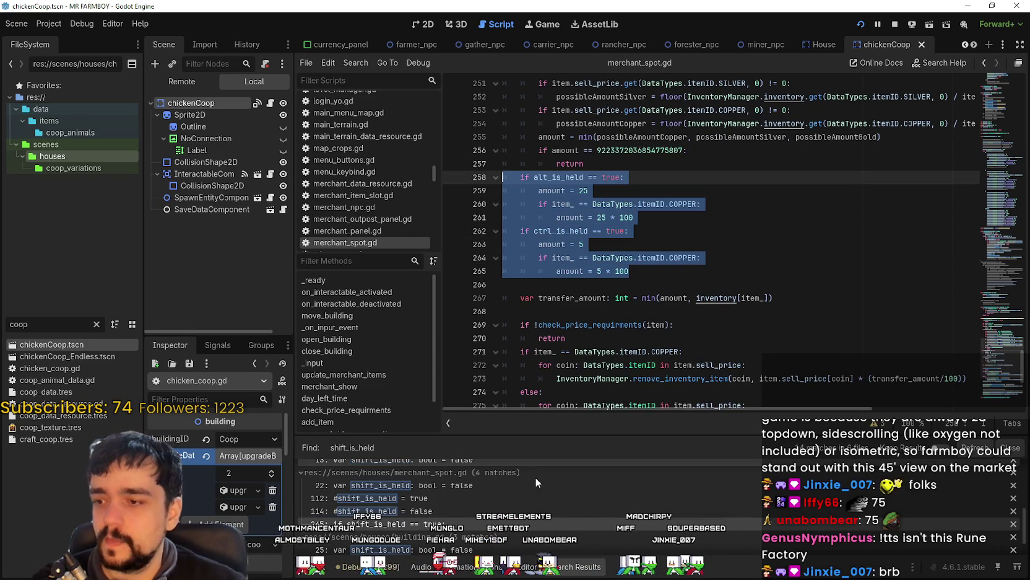
scroll(317, 502, "down", 1)
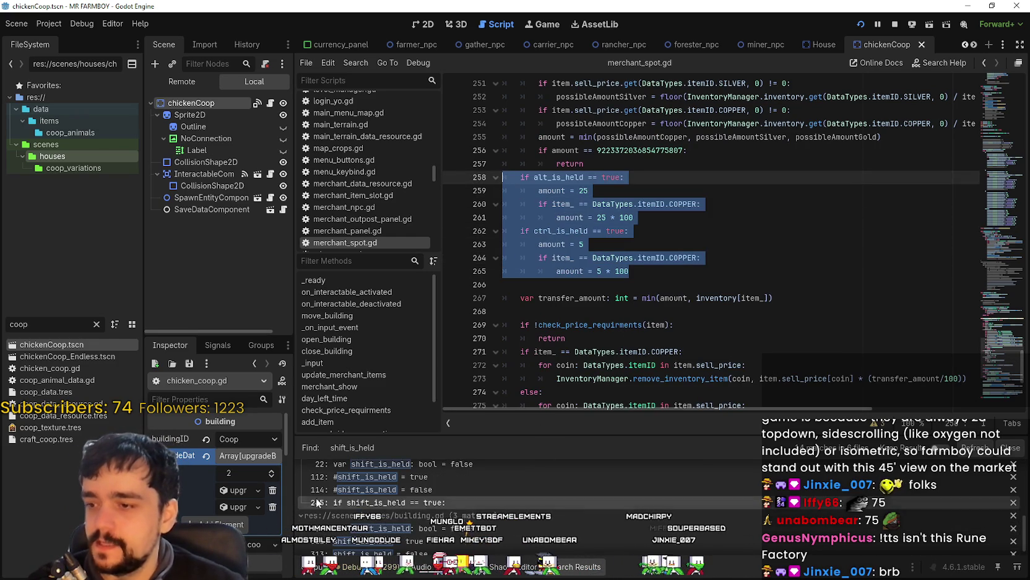
In chicken_coop.gd, paste the Alt/Ctrl amount branches on a new line after transfer_amount
left_click(271, 103)
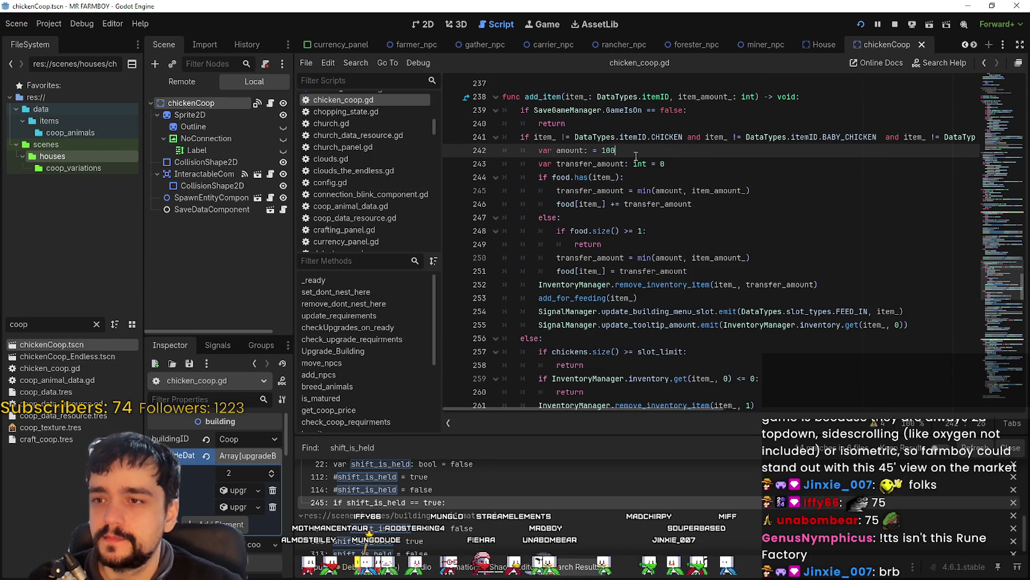
key("Down")
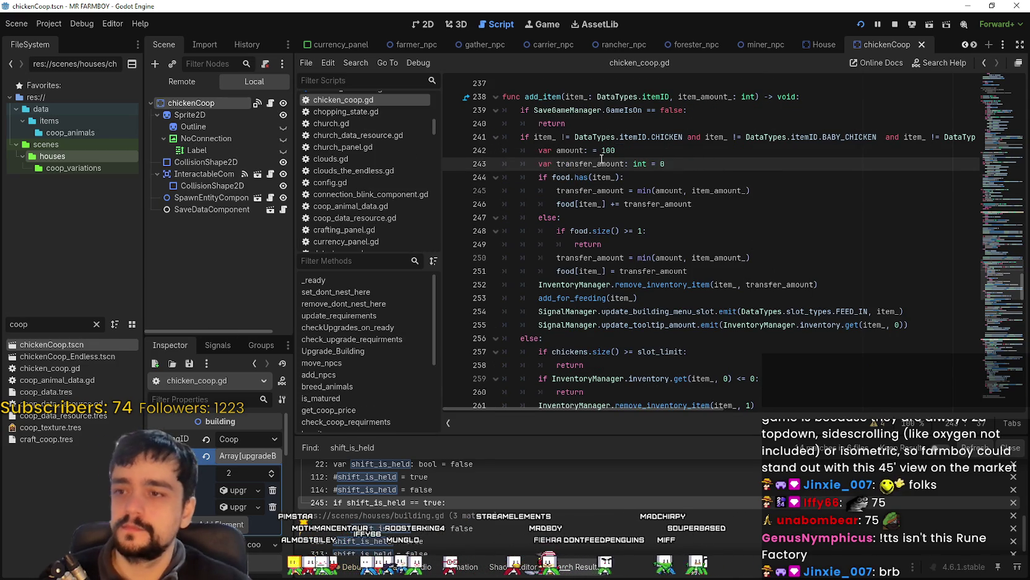
left_click(702, 164)
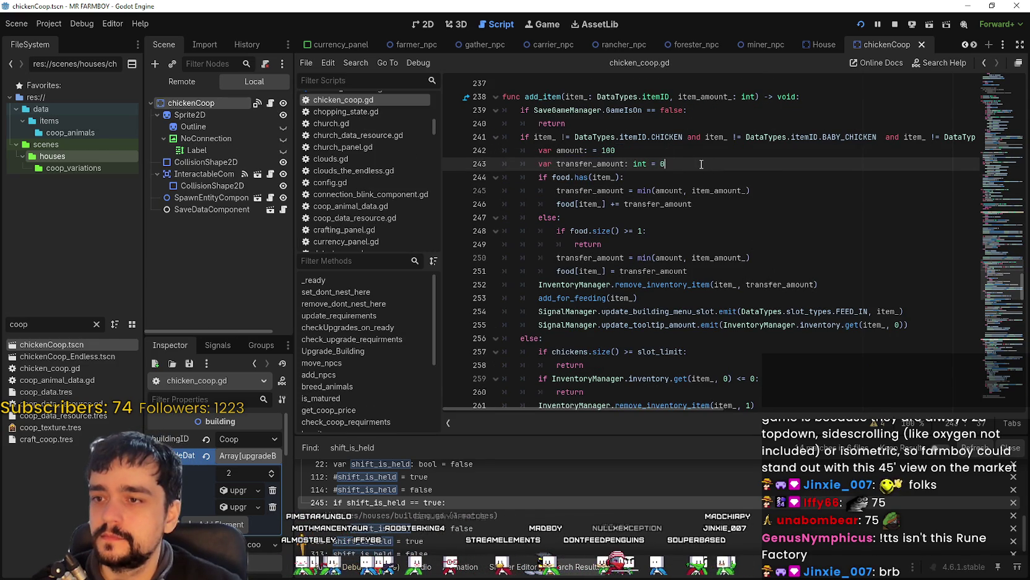
left_click(611, 190)
double_click(668, 190)
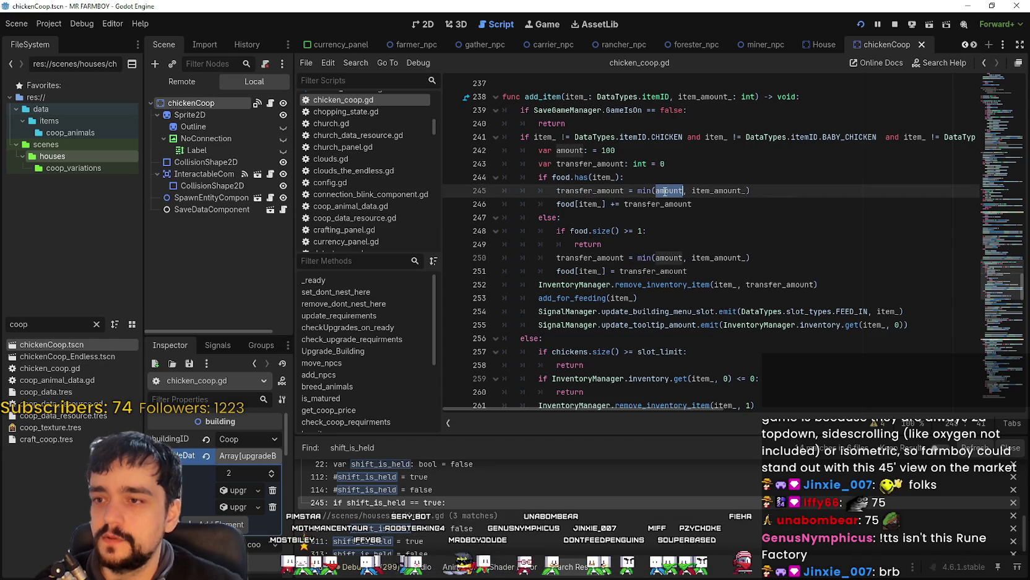
left_click(539, 177)
key("Return")
left_click(497, 177)
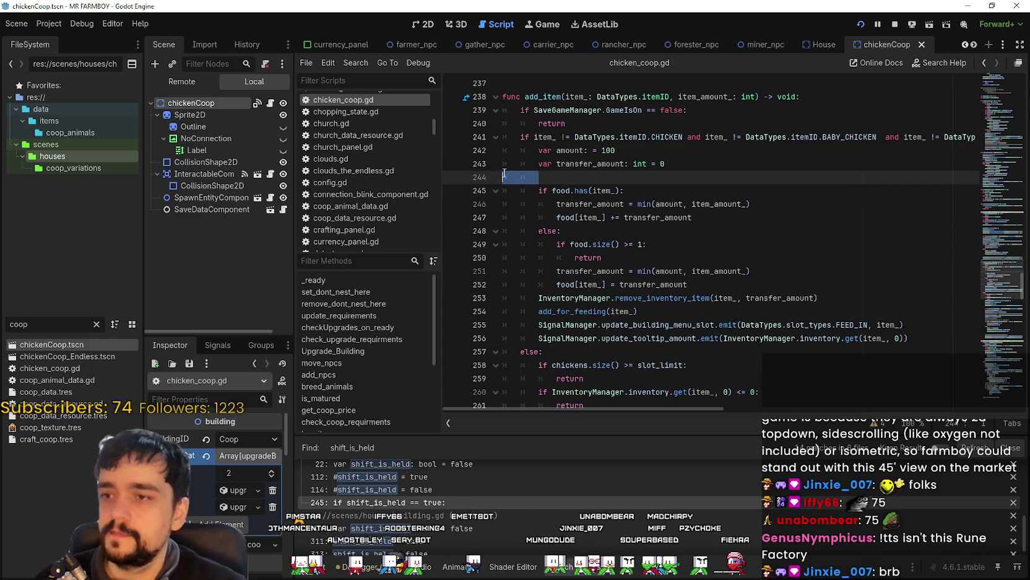
key("ctrl+v")
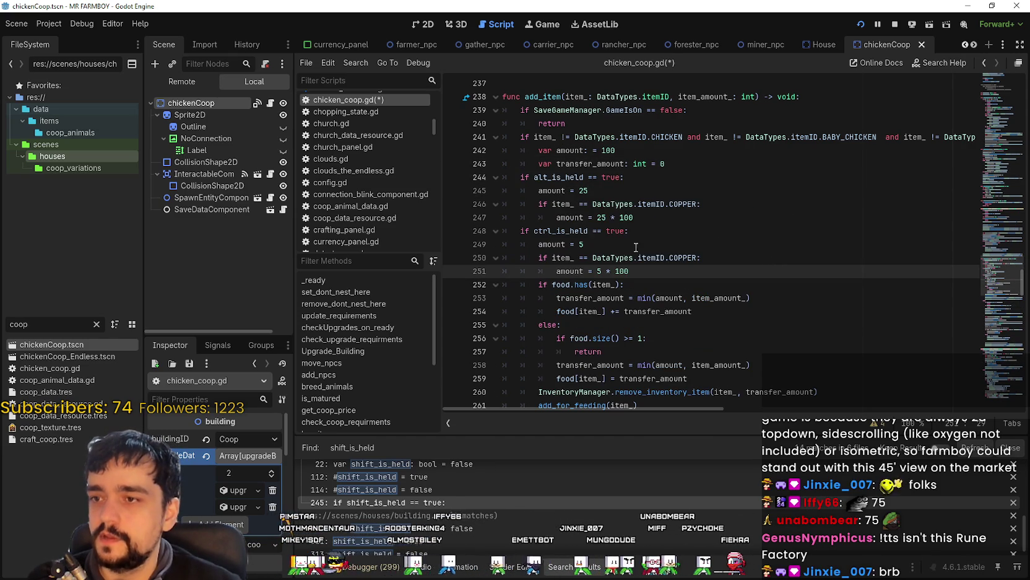
Indent the pasted block one level and delete both branches' COPPER checks
mouse_move(635, 264)
left_mouse_down()
mouse_move(539, 204)
mouse_move(514, 160)
mouse_move(496, 179)
left_mouse_up()
key("Tab")
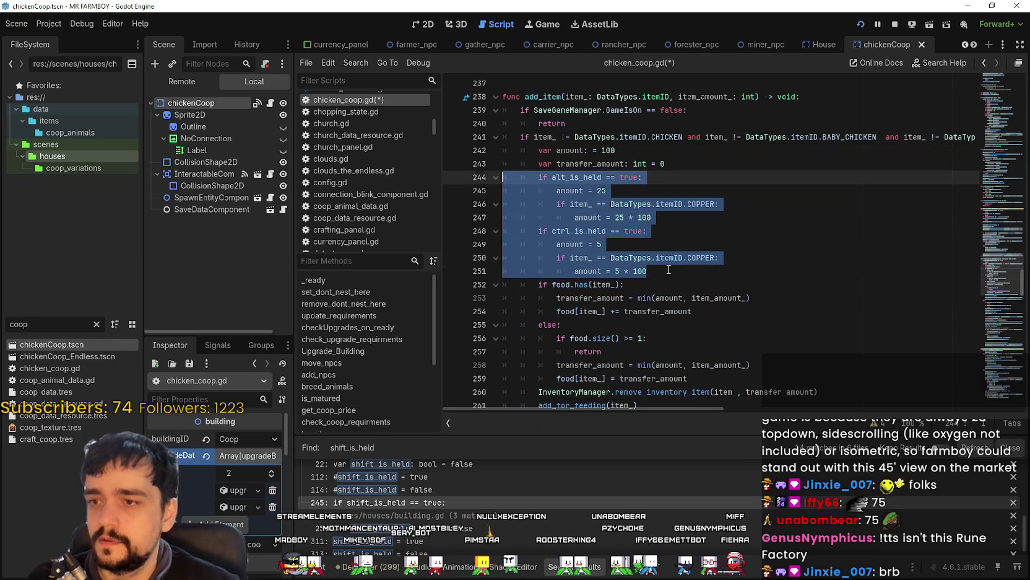
left_click_drag(652, 217, 511, 194)
left_click(511, 204)
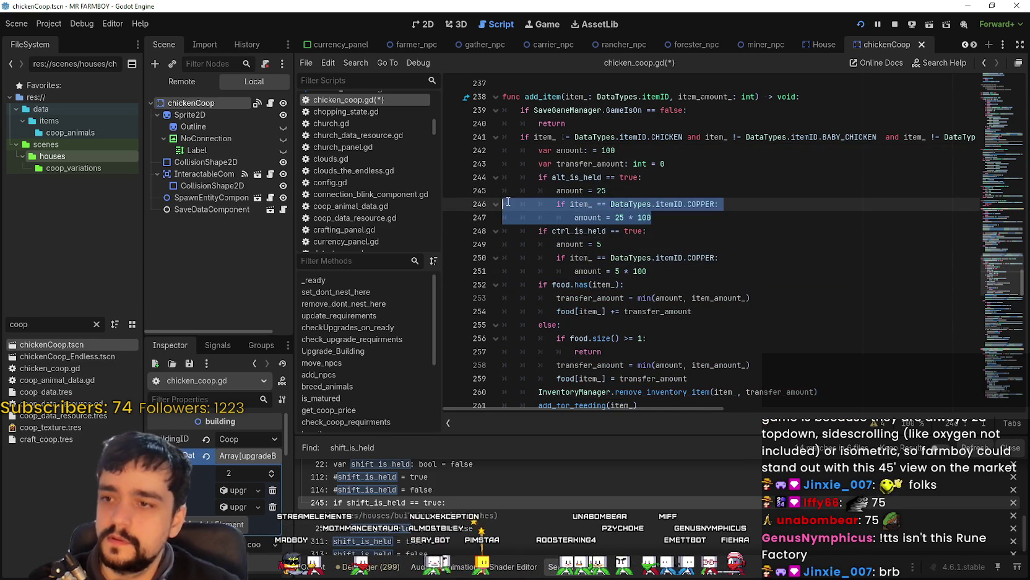
key("ctrl+shift+k")
key("ctrl+shift+k")
left_click_drag(624, 257, 638, 247)
left_click(654, 246)
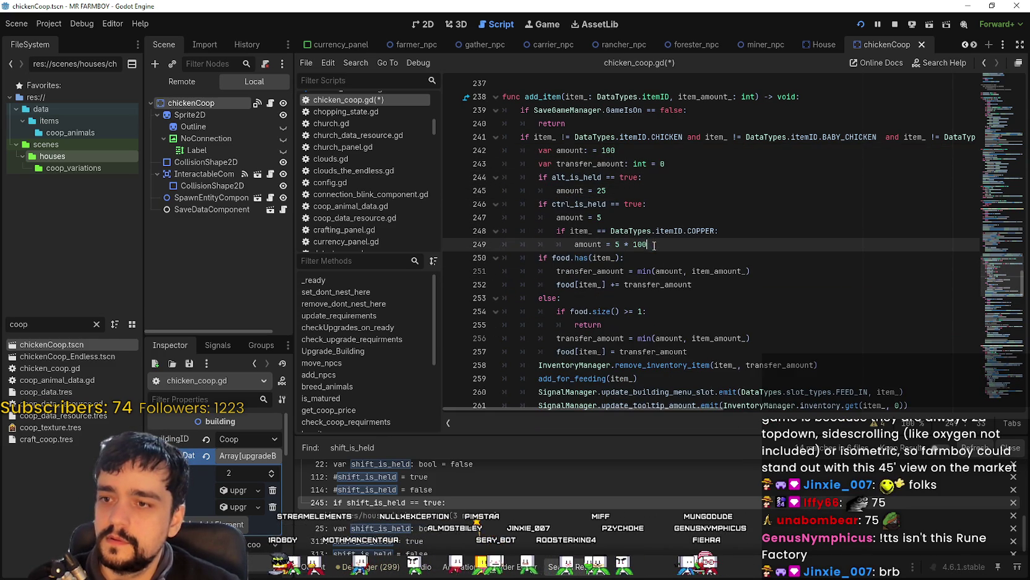
left_click(509, 230)
left_click(681, 246, "shift")
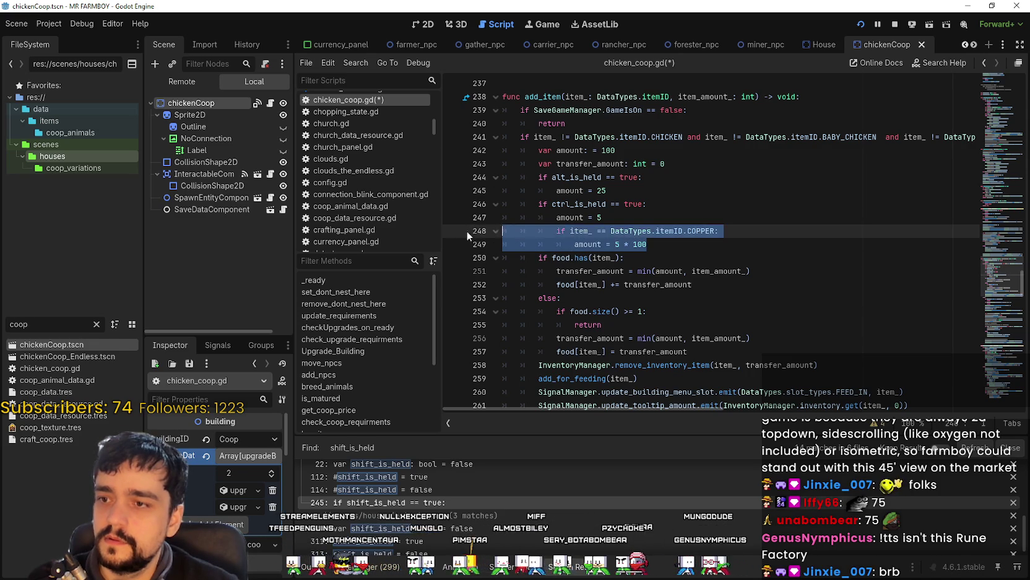
key("BackSpace")
key("BackSpace")
left_click(672, 271)
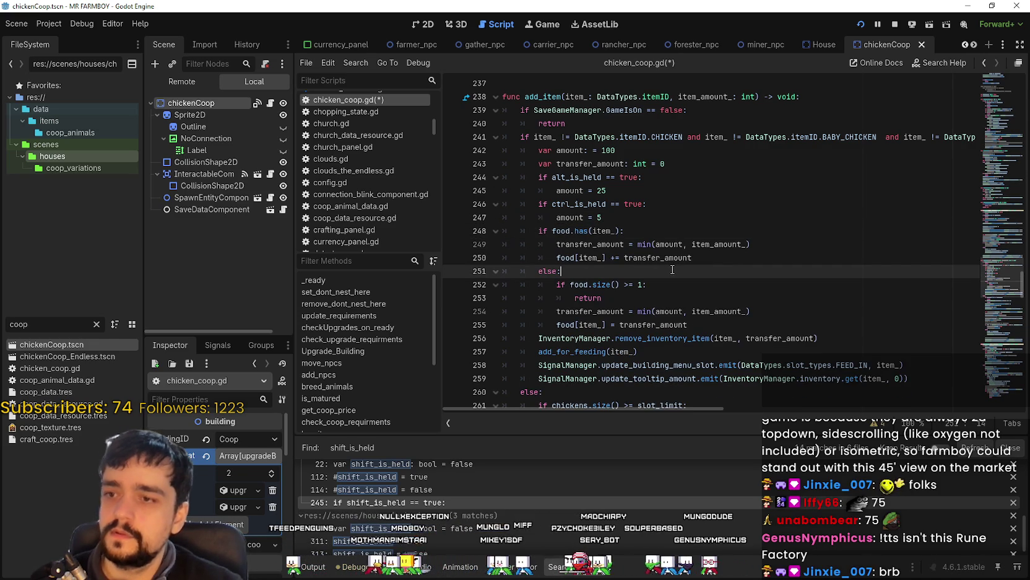
Review the food.size() check and every use of transfer_amount in add_item
double_click(577, 284)
left_click(641, 285, "shift")
left_click(655, 284)
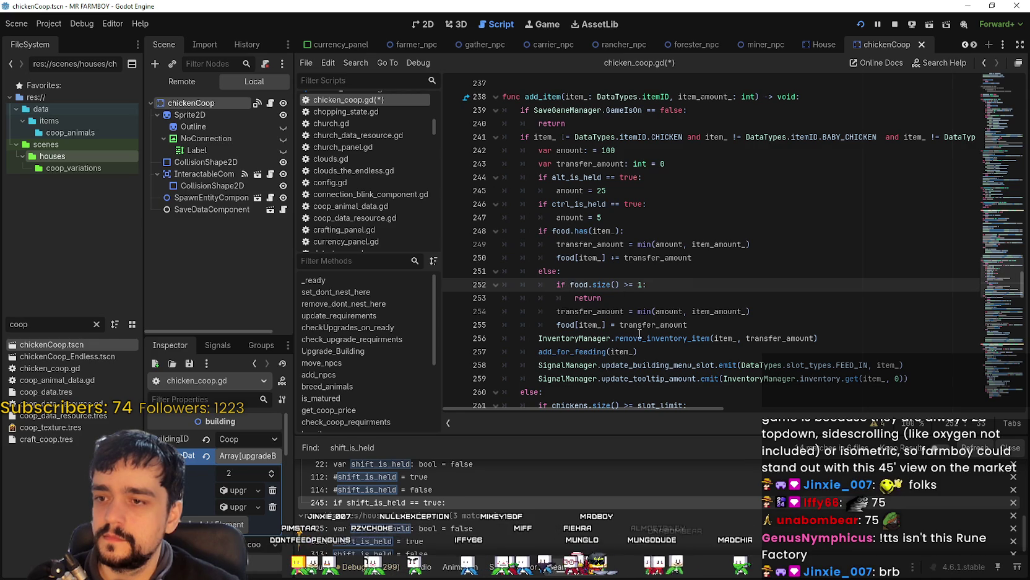
double_click(582, 311)
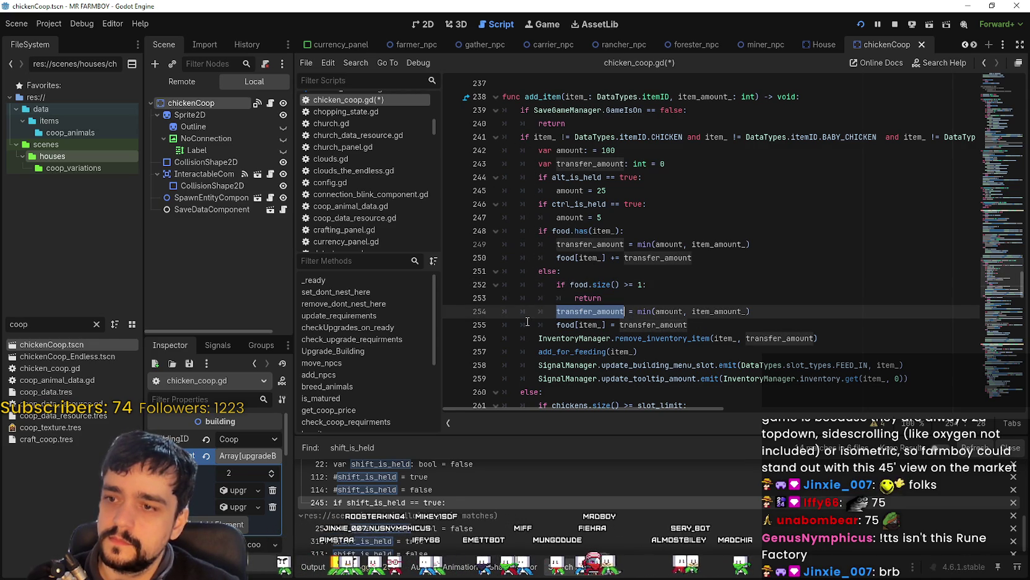
left_click(547, 335)
Save the edited coop script with Ctrl+S
key("ctrl+s")
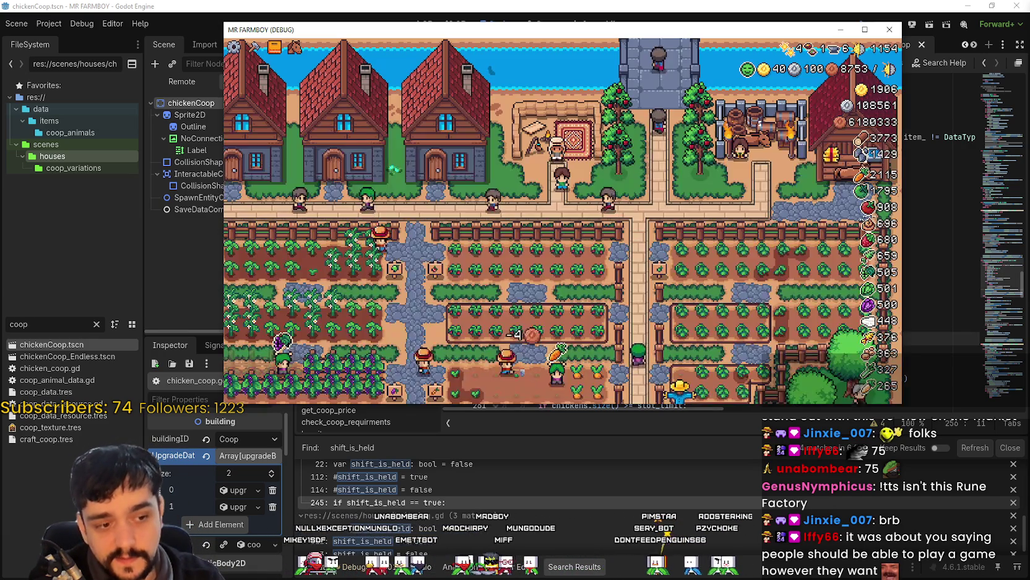
Maximize the game window and walk the farmer down into the crop fields and back
double_click(859, 31)
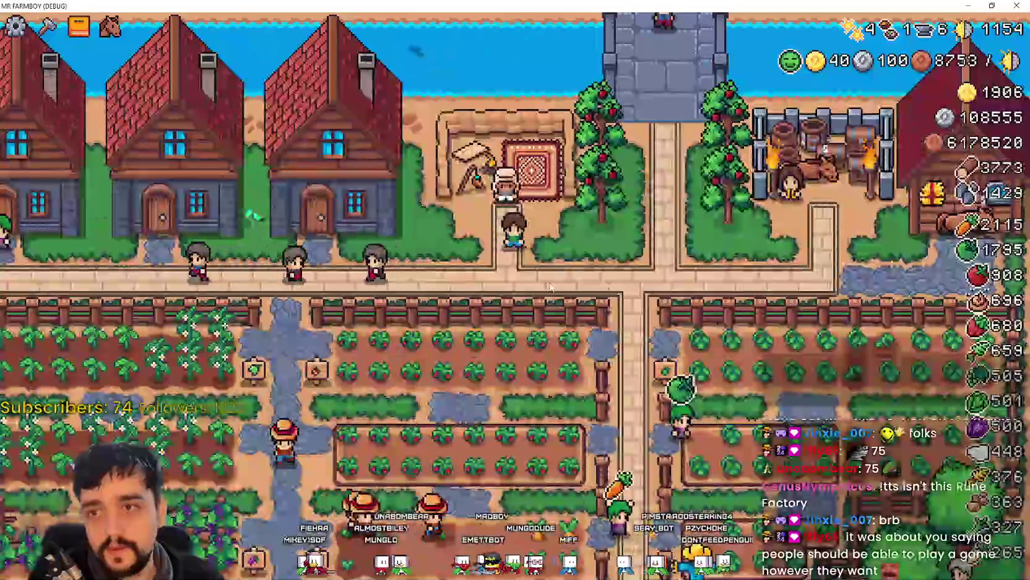
scroll(553, 286, "down", 5)
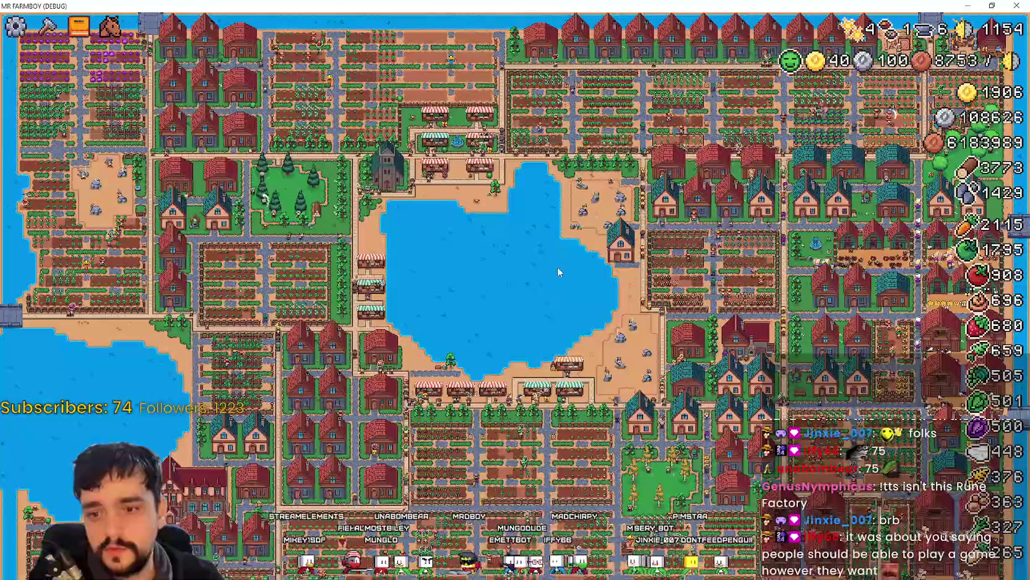
scroll(553, 273, "up", 5)
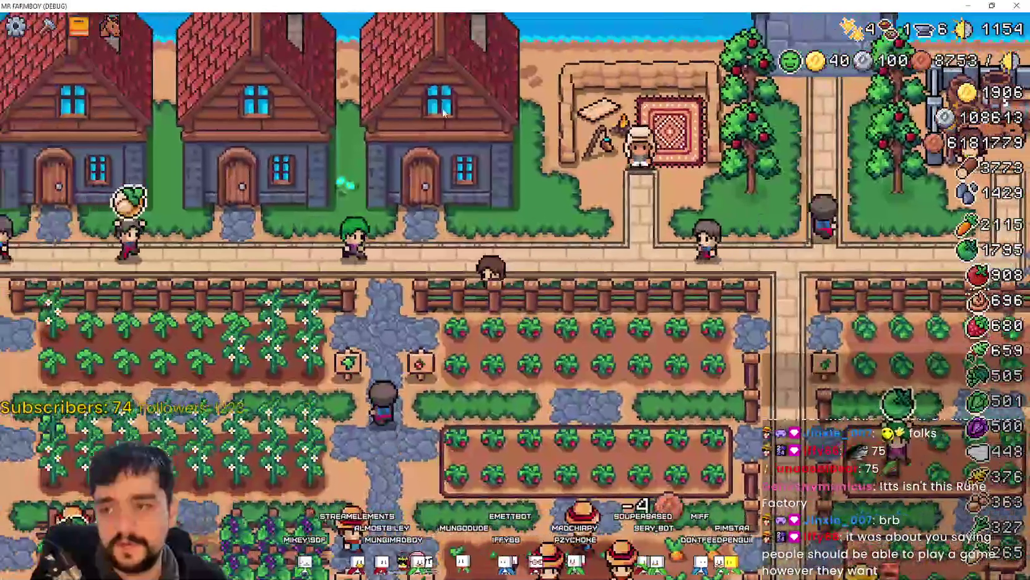
key("s")
scroll(629, 360, "up", 2)
key("s")
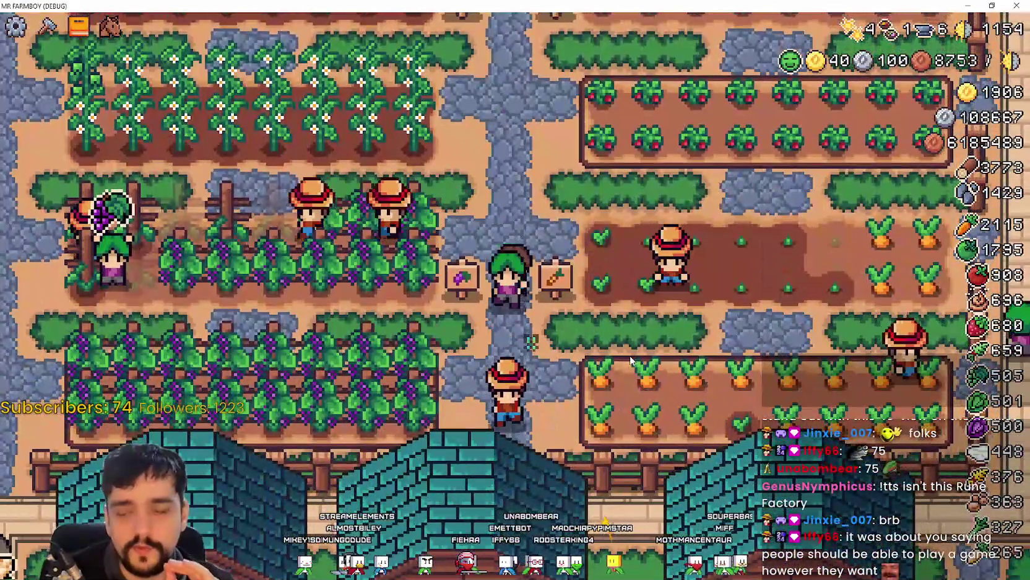
key("w")
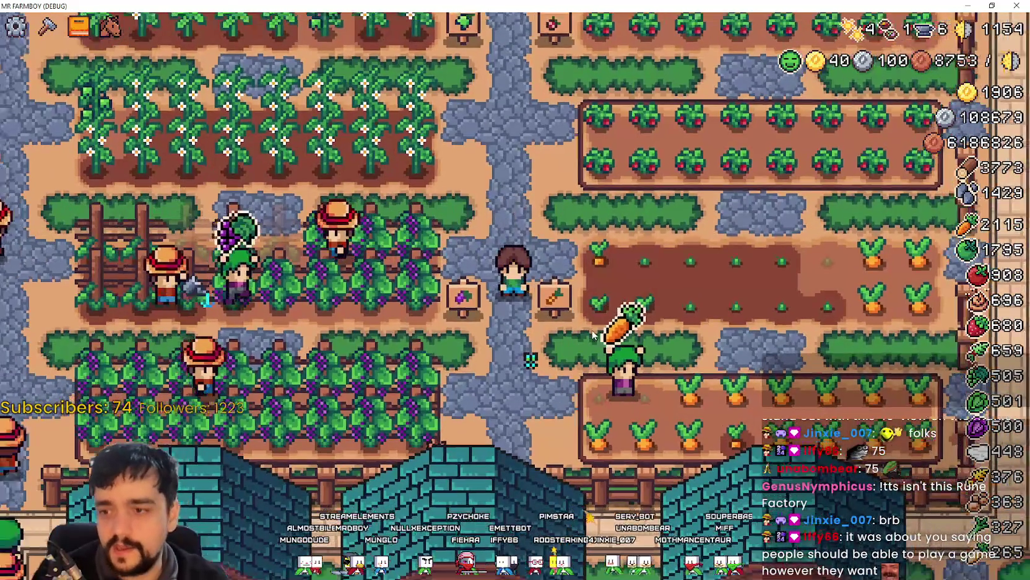
scroll(601, 361, "down", 2)
scroll(601, 362, "down", 3)
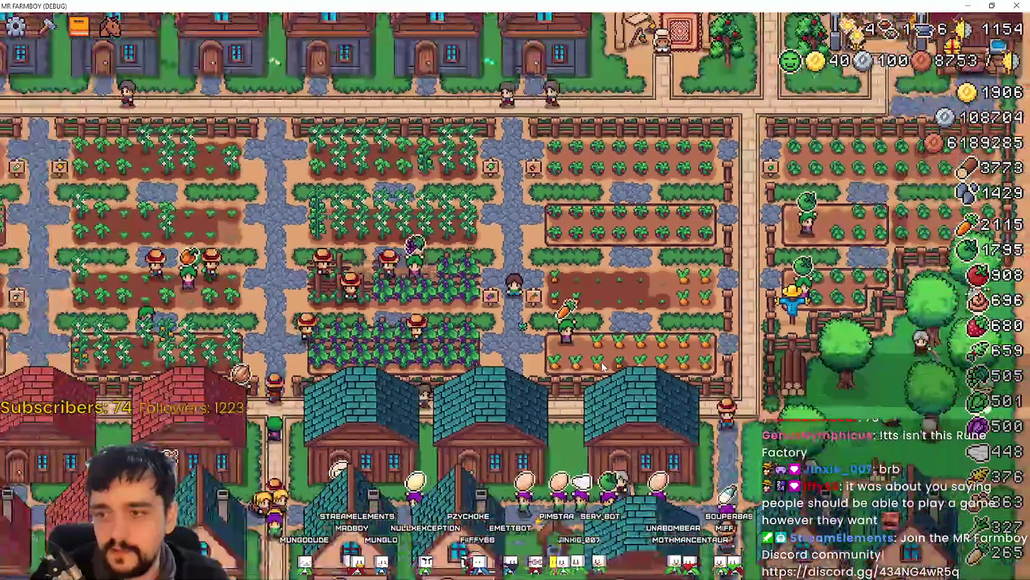
scroll(601, 362, "up", 5)
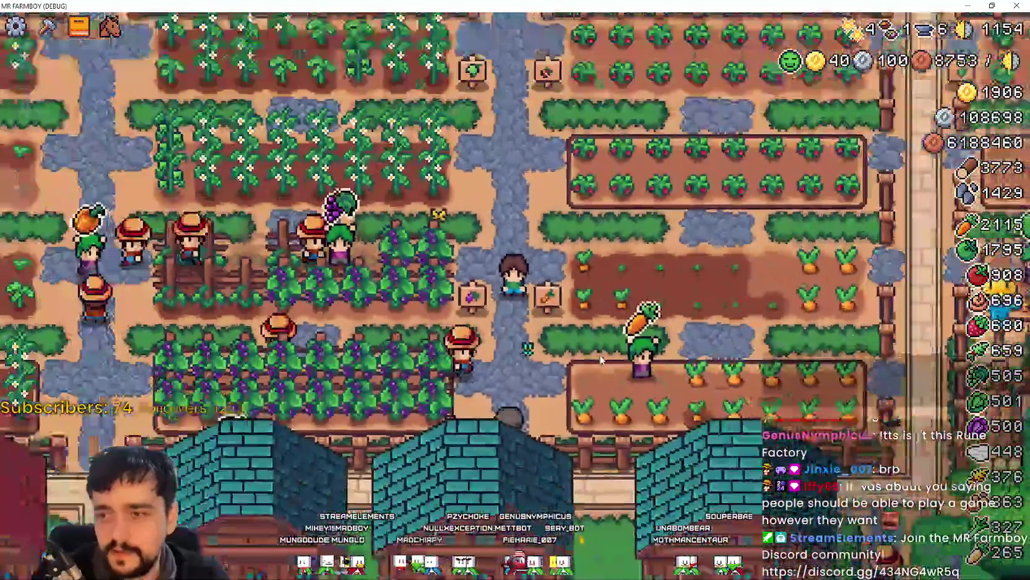
scroll(601, 362, "down", 5)
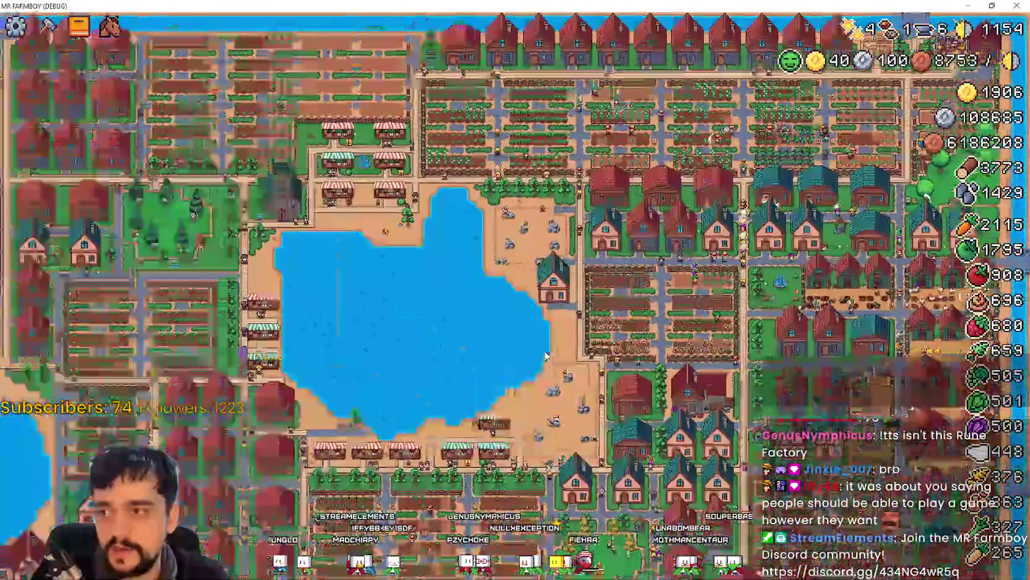
scroll(546, 356, "down", 1)
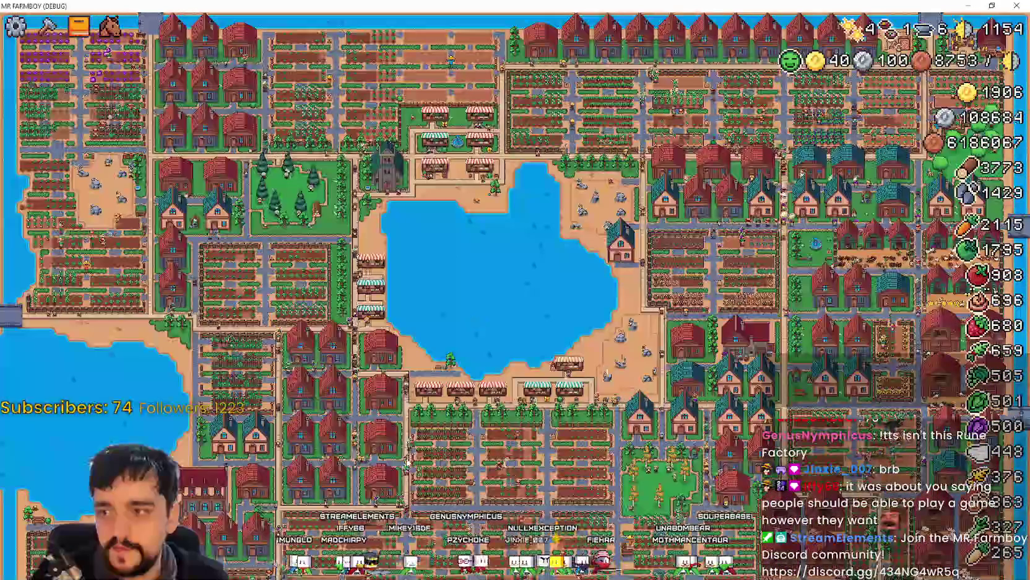
scroll(510, 355, "up", 8)
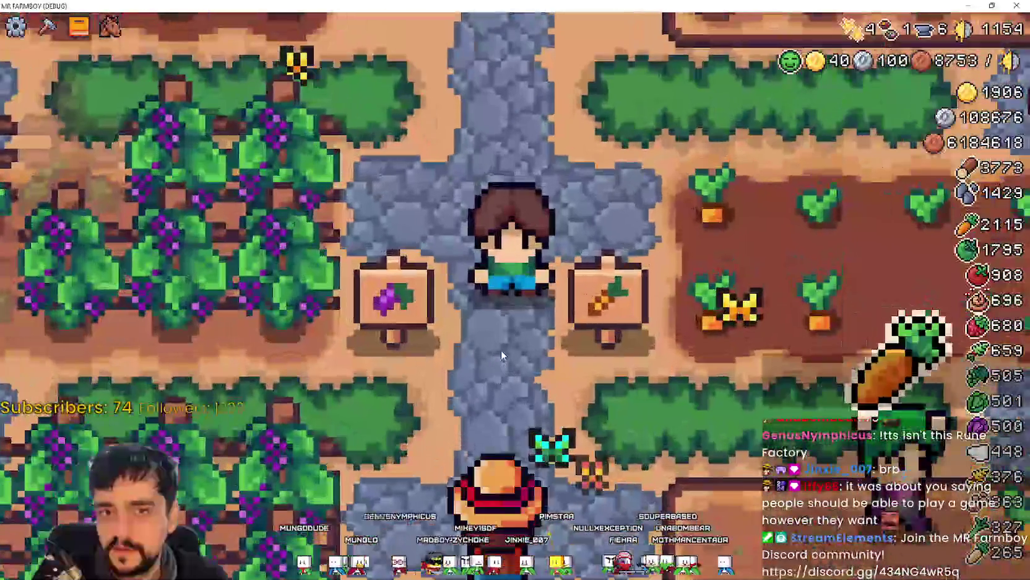
scroll(501, 352, "down", 4)
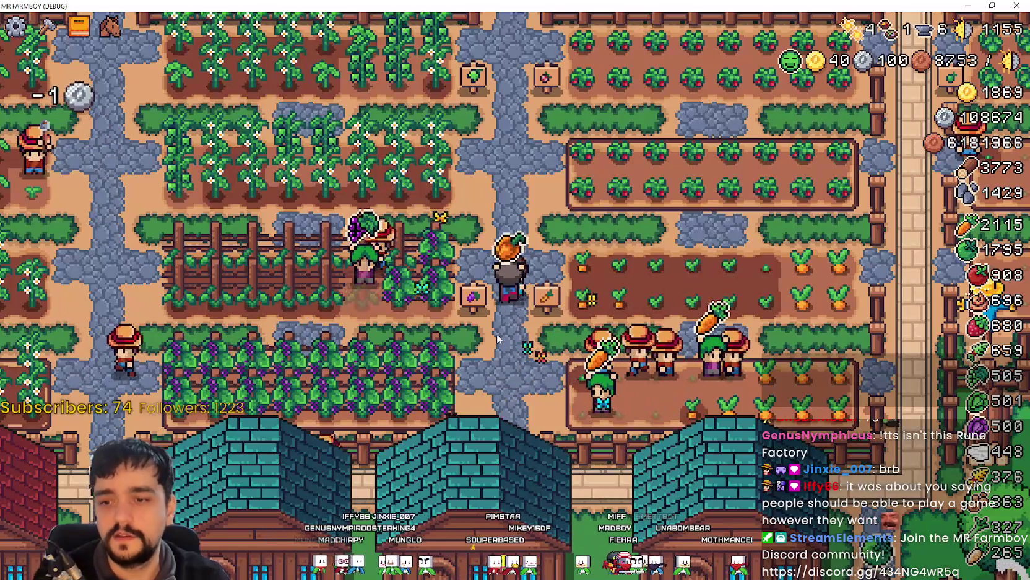
scroll(495, 337, "down", 6)
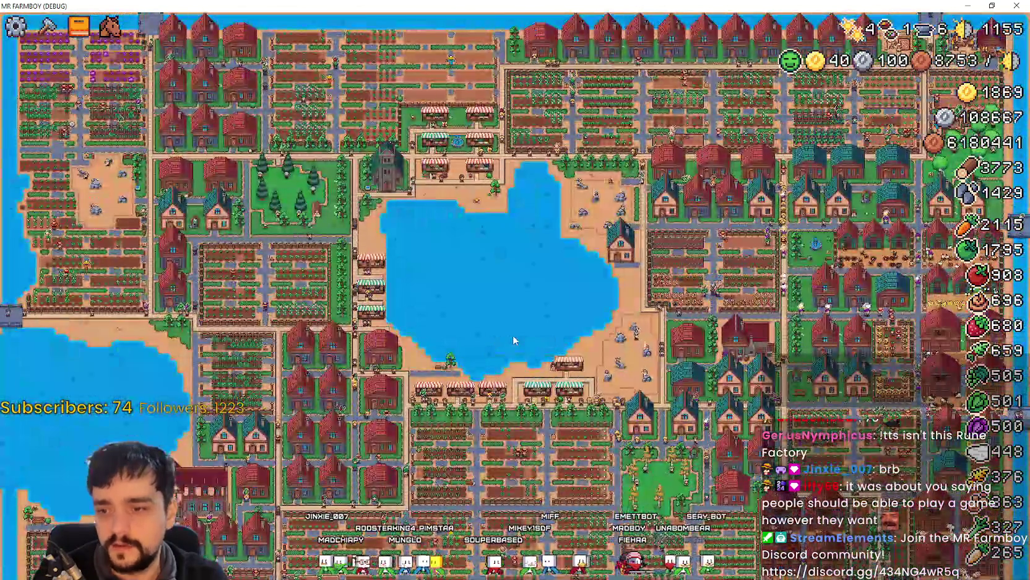
scroll(512, 340, "up", 10)
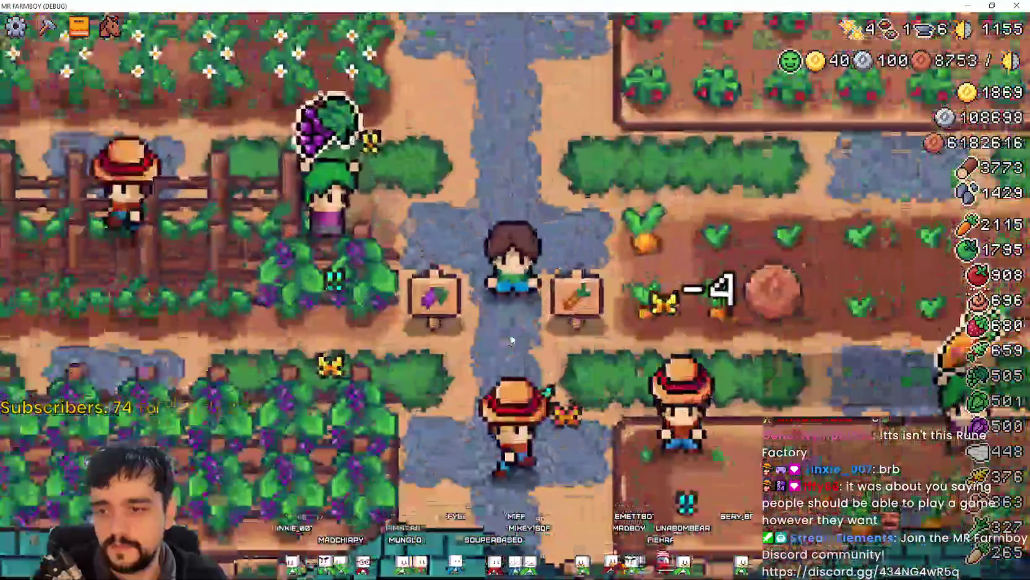
scroll(511, 340, "down", 5)
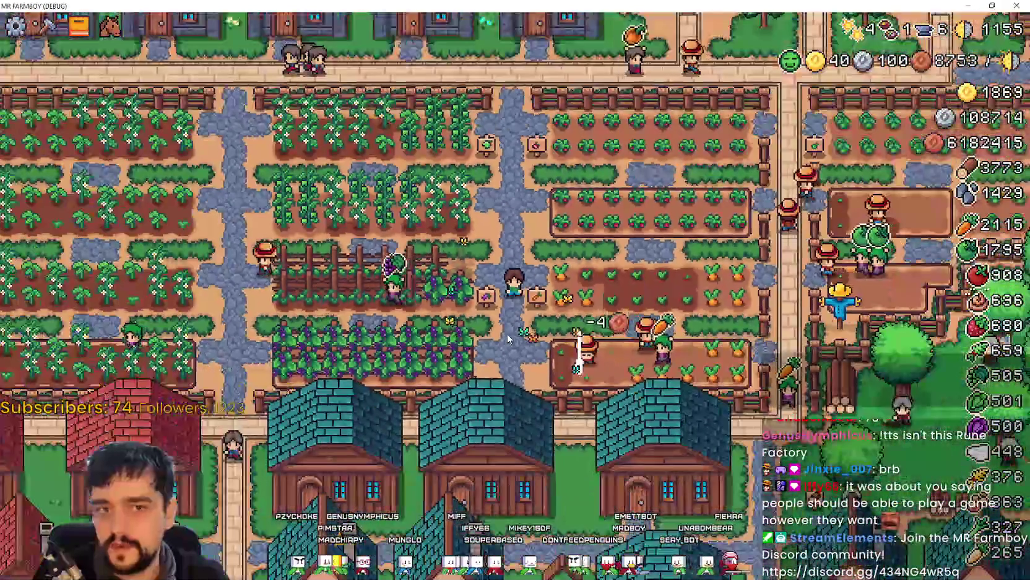
scroll(508, 338, "down", 4)
scroll(508, 338, "up", 8)
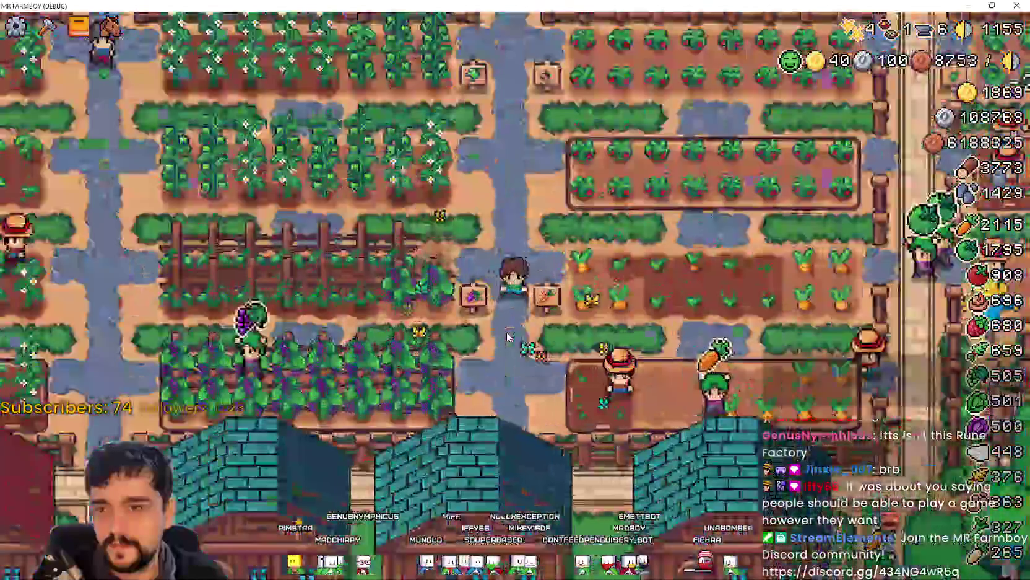
scroll(505, 330, "up", 3)
scroll(485, 334, "down", 4)
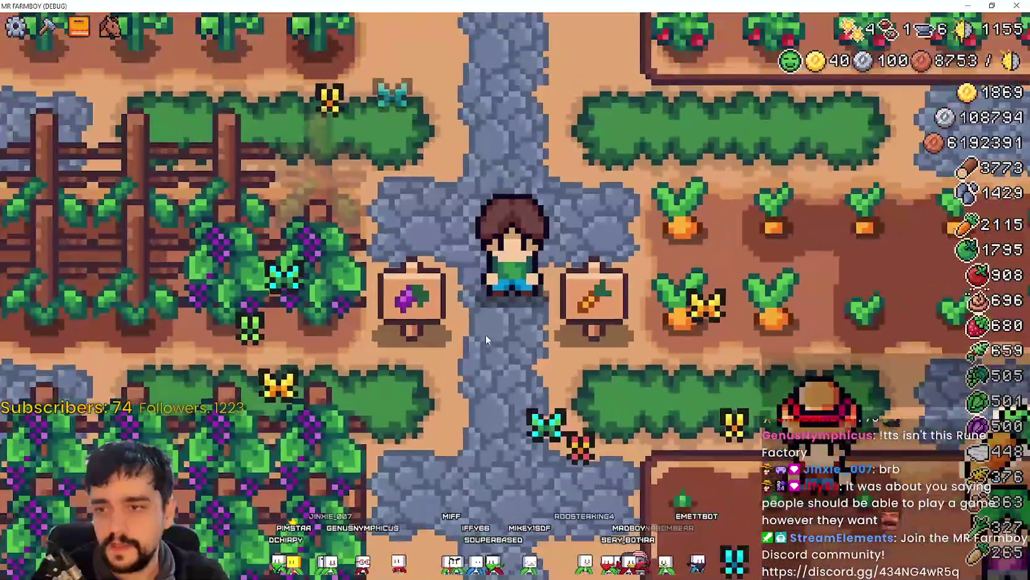
scroll(485, 330, "down", 4)
Walk the farmer up to the road and over to the merchant's rug
key("w")
scroll(511, 259, "up", 4)
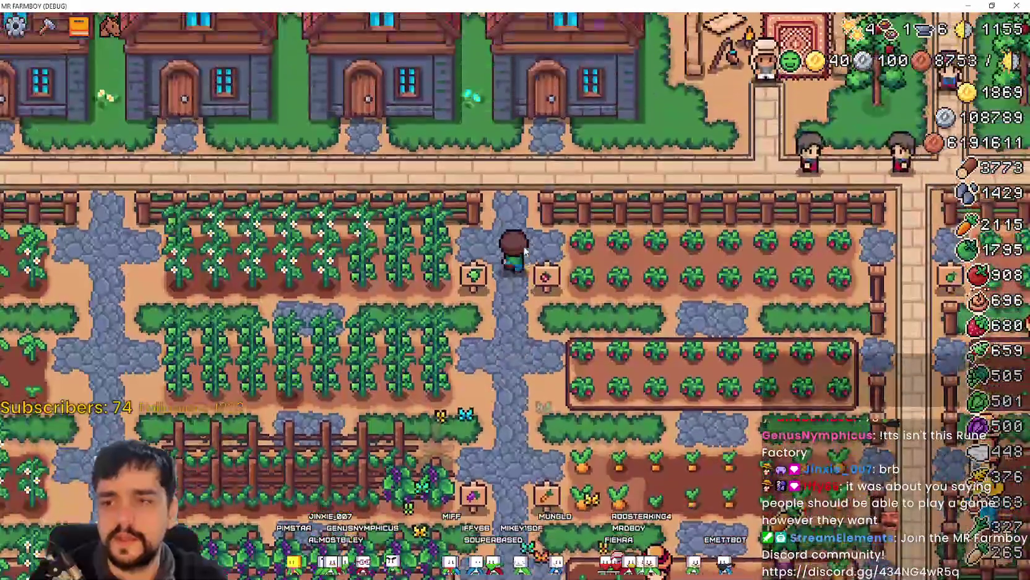
key("d")
key("w")
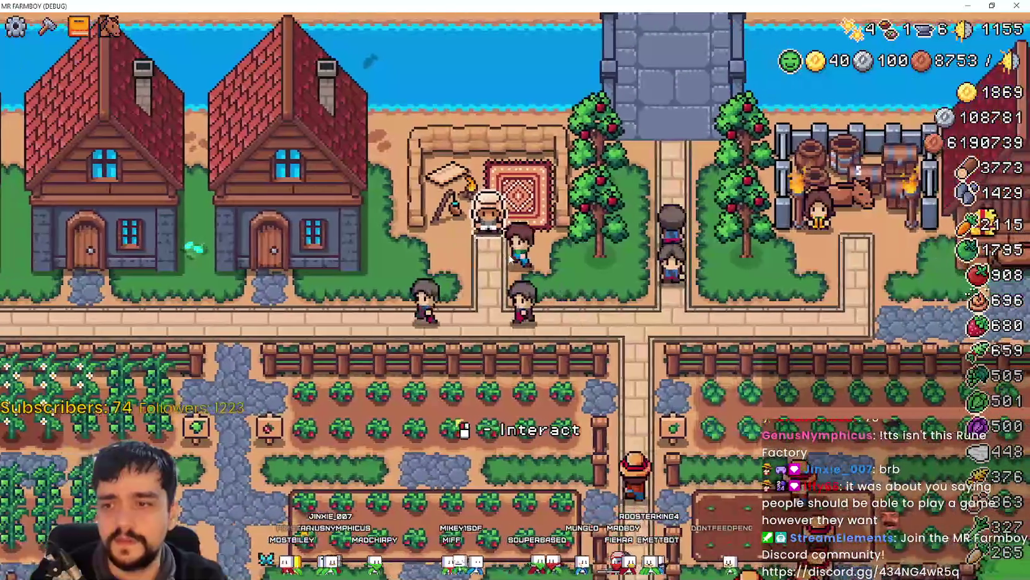
key("w")
key("a")
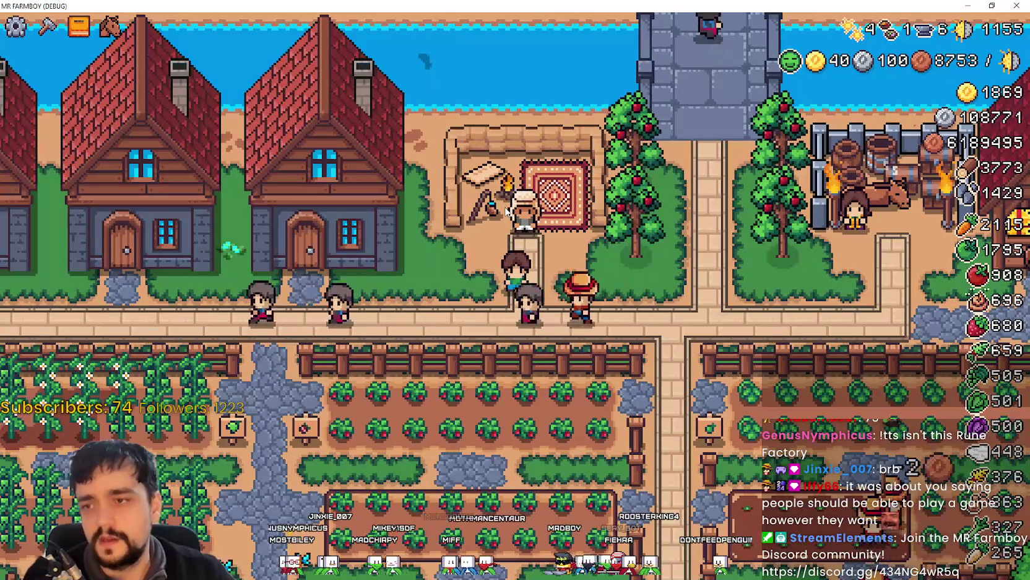
Walk the farmer left past the houses, onto the centre path, then back toward the chef
key("s")
key("a")
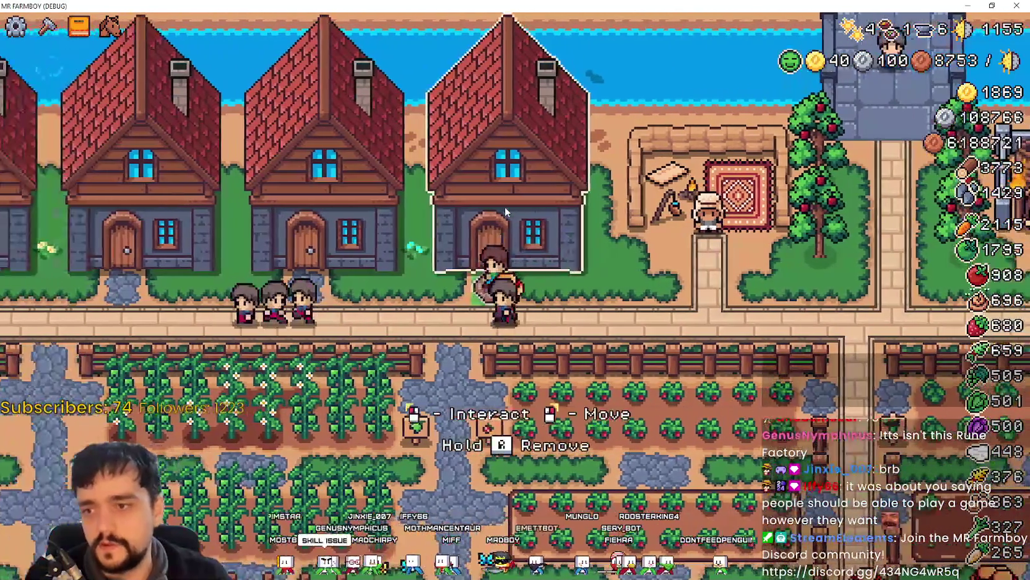
key("s")
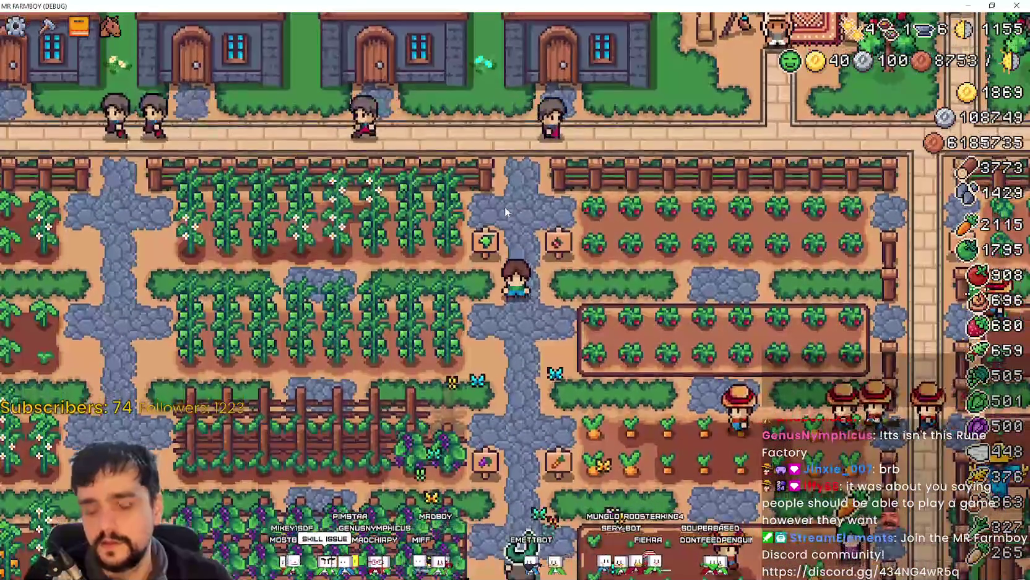
scroll(490, 164, "down", 5)
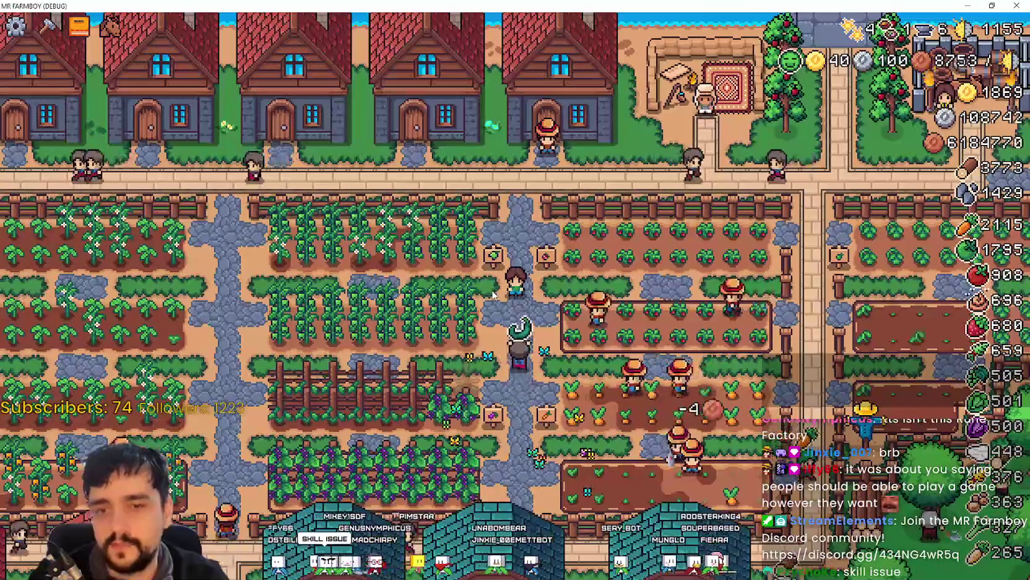
scroll(511, 260, "down", 5)
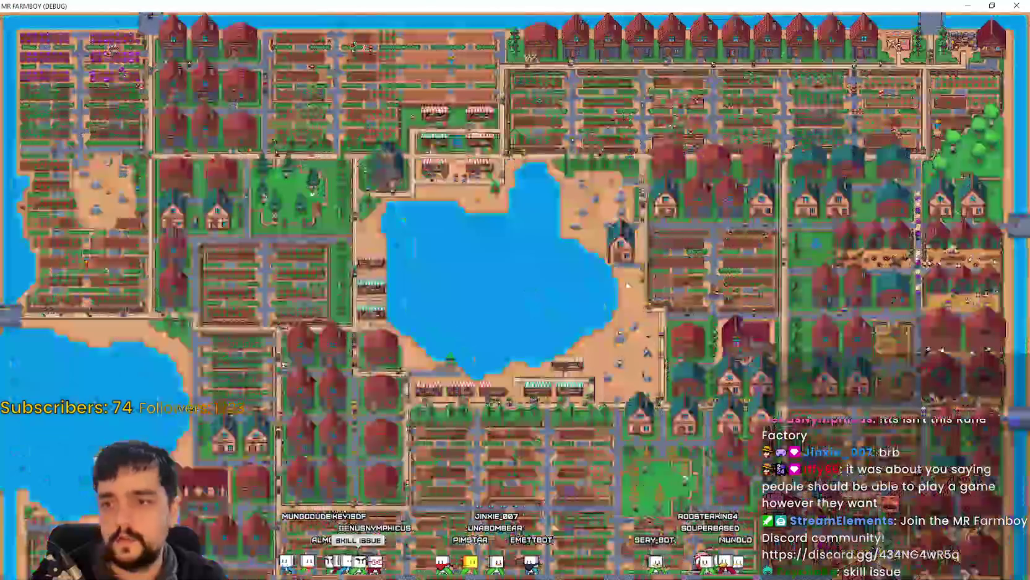
scroll(511, 261, "up", 8)
key("w")
scroll(590, 326, "up", 5)
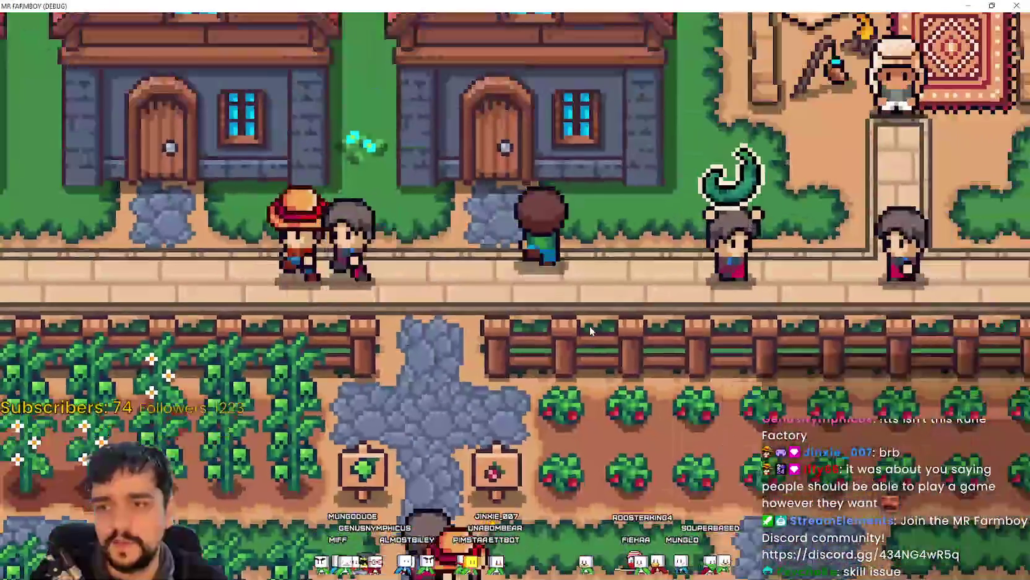
key("d")
key("w")
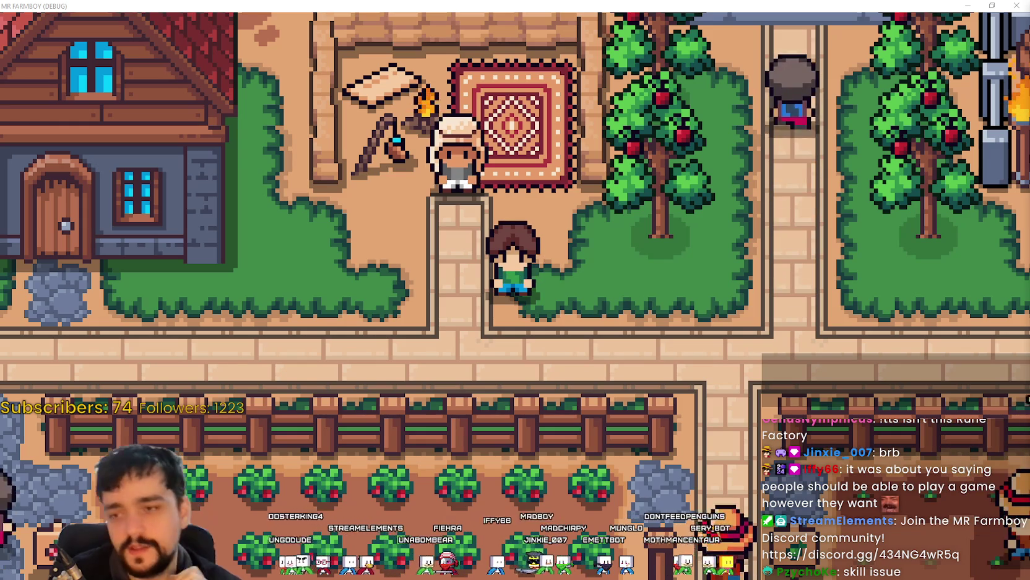
scroll(727, 322, "down", 3)
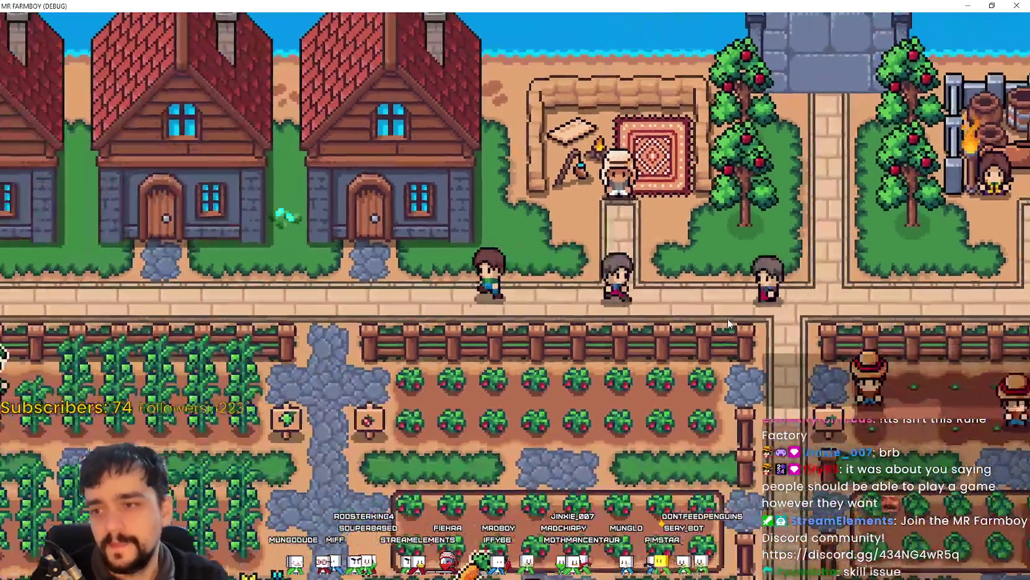
scroll(728, 318, "down", 3)
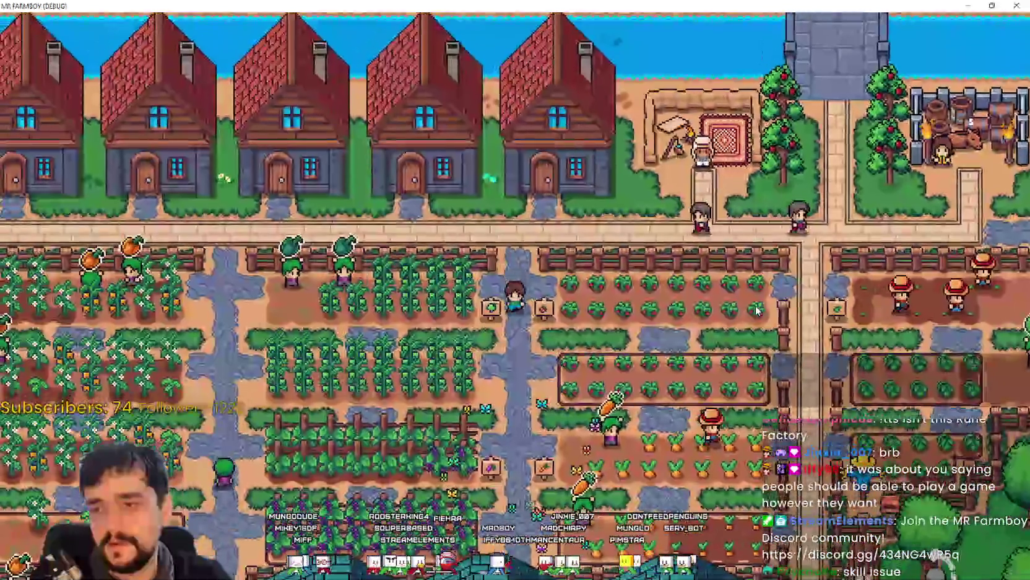
key("s")
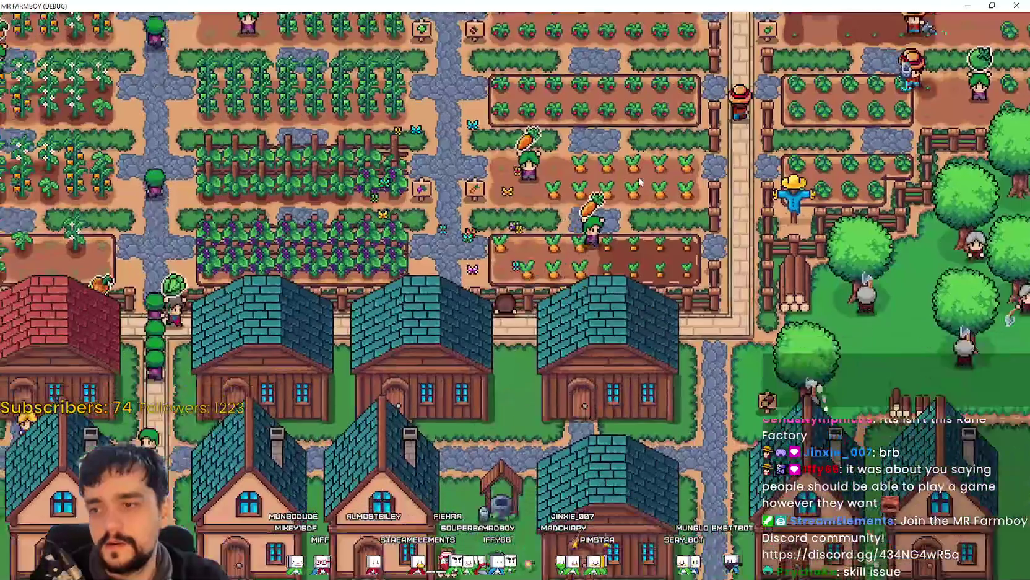
key("w")
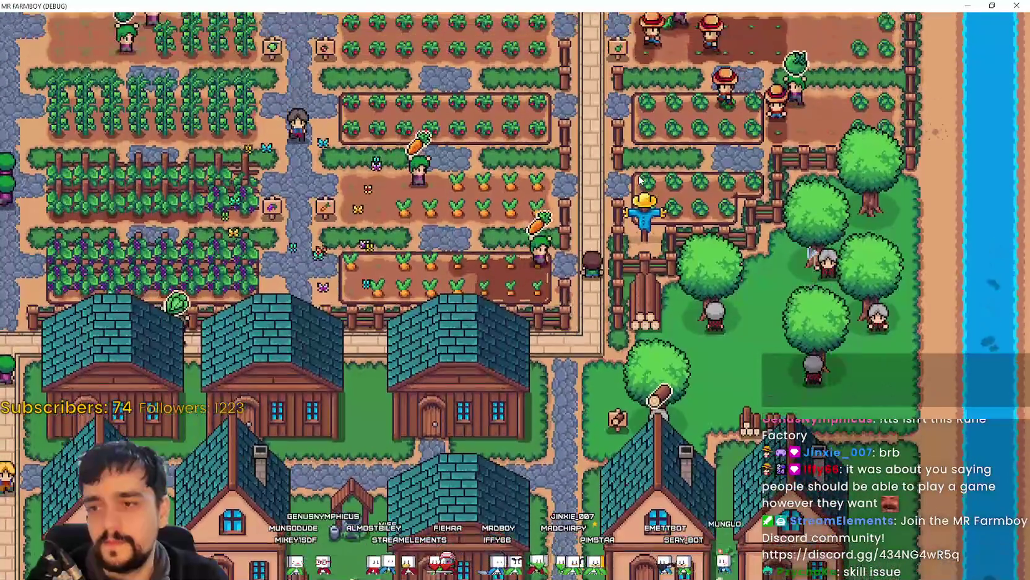
key("a")
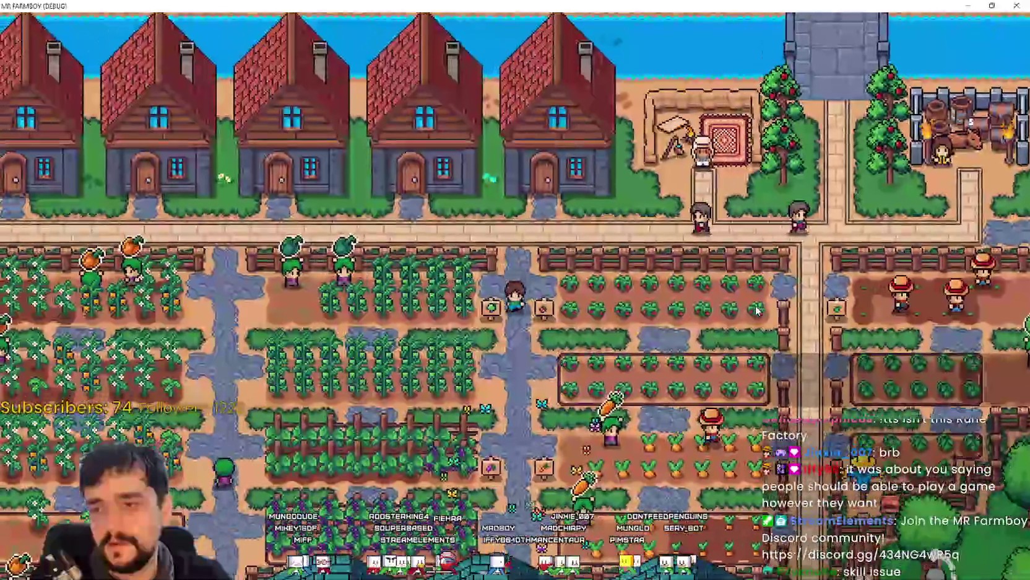
key("s")
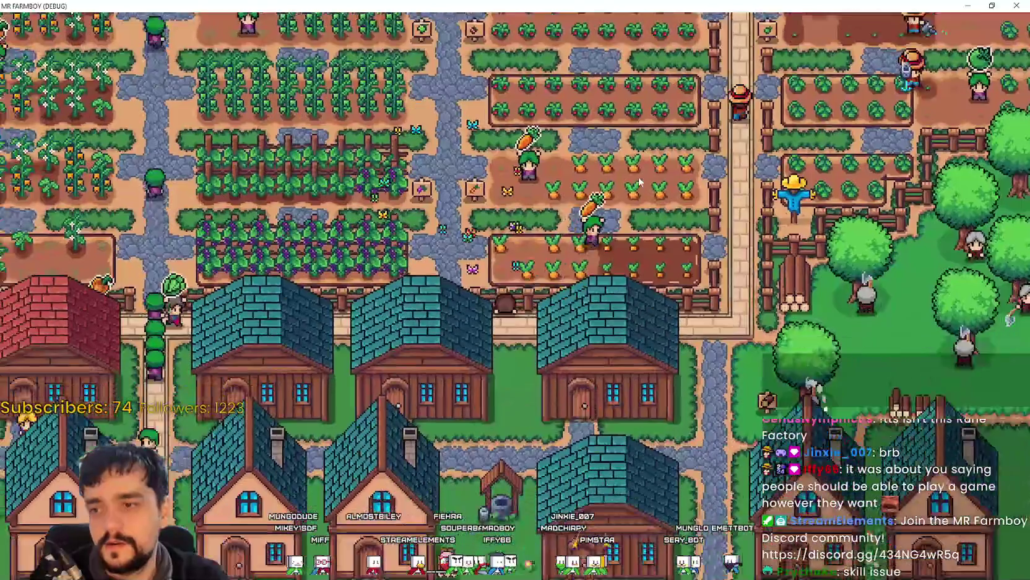
key("w")
key("d")
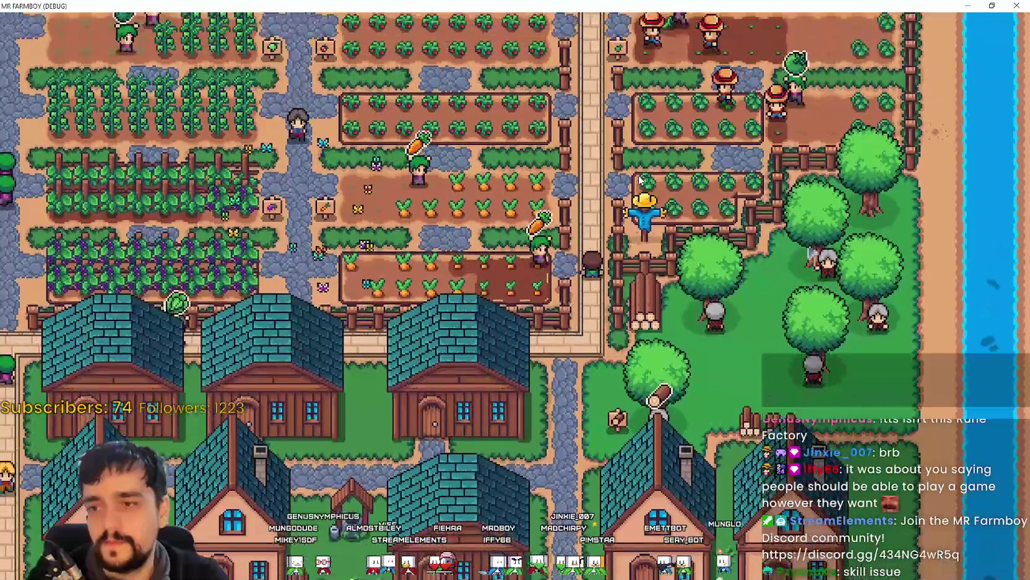
key("w")
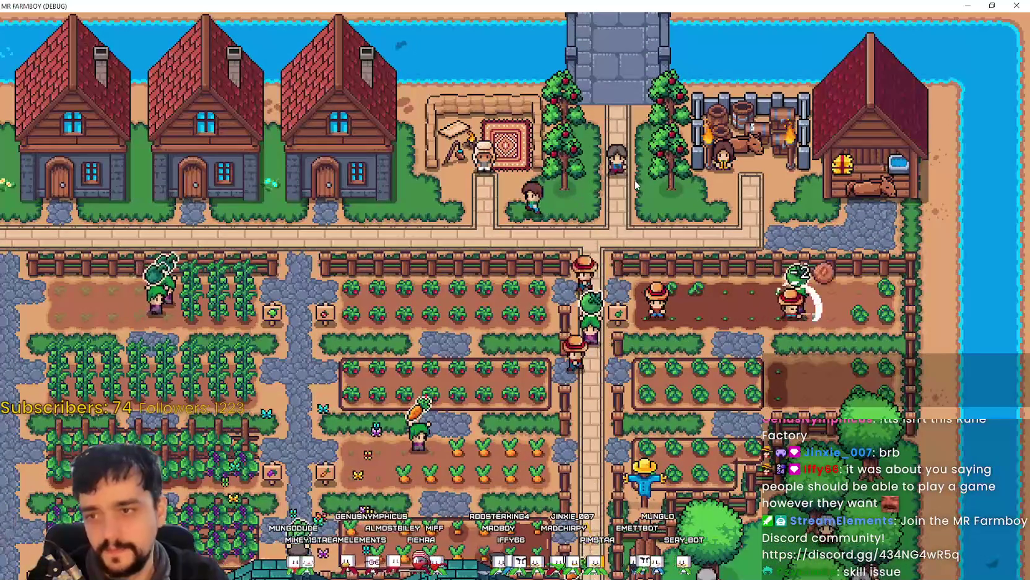